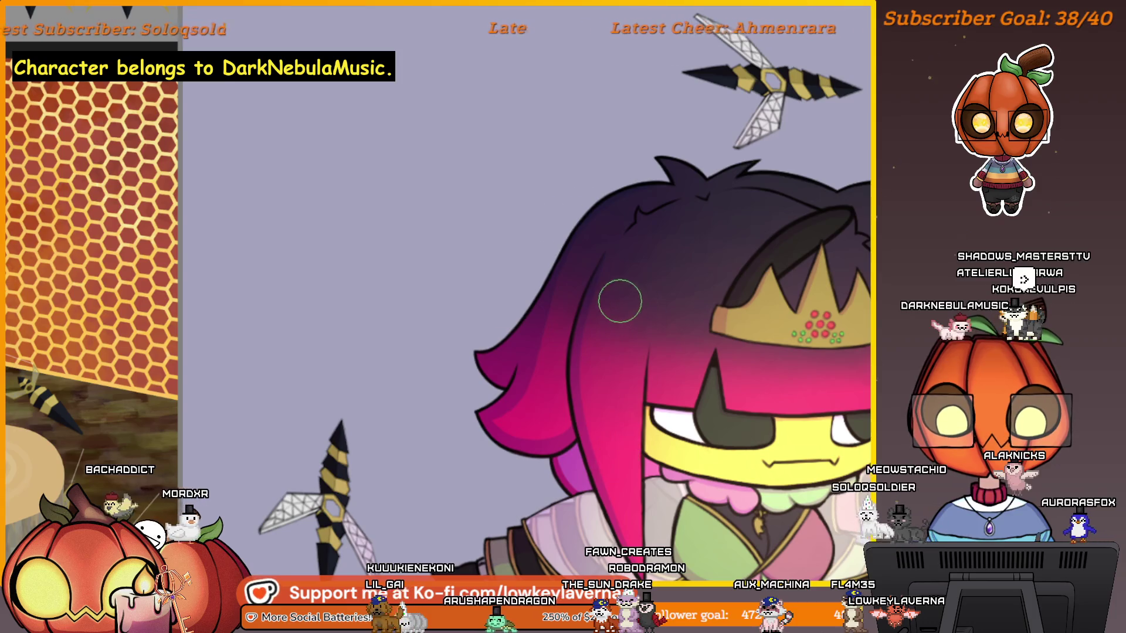
# Step: Zoom in and pan across the hair, adjusting the brush size along the way
pyautogui.scroll(5, 563, 322)
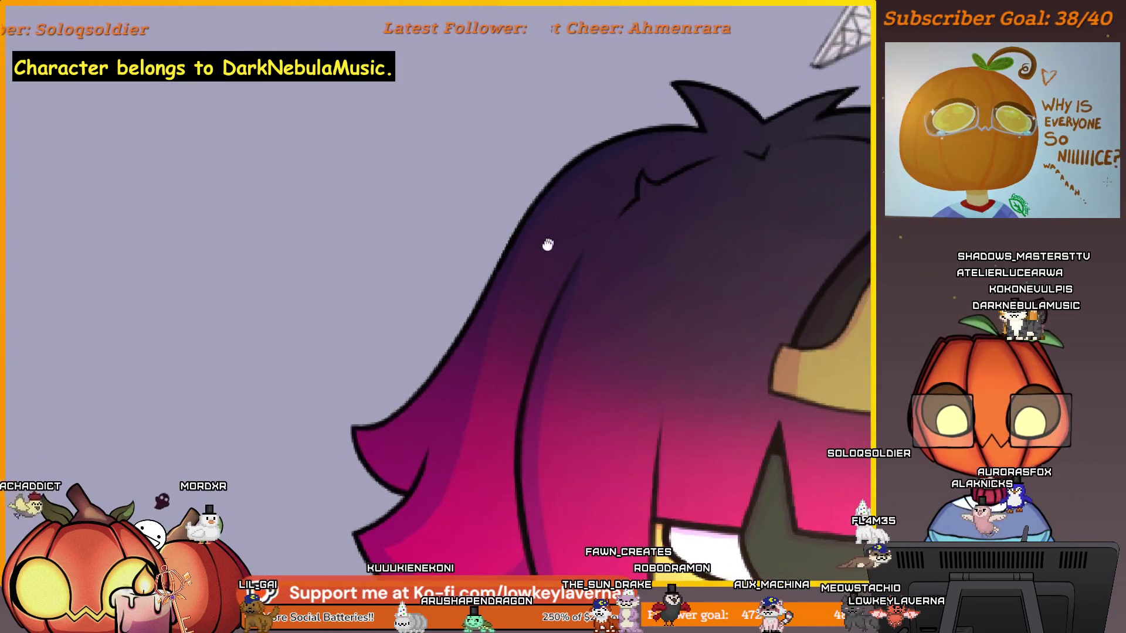
pyautogui.moveTo(547, 245); pyautogui.dragTo(526, 273)
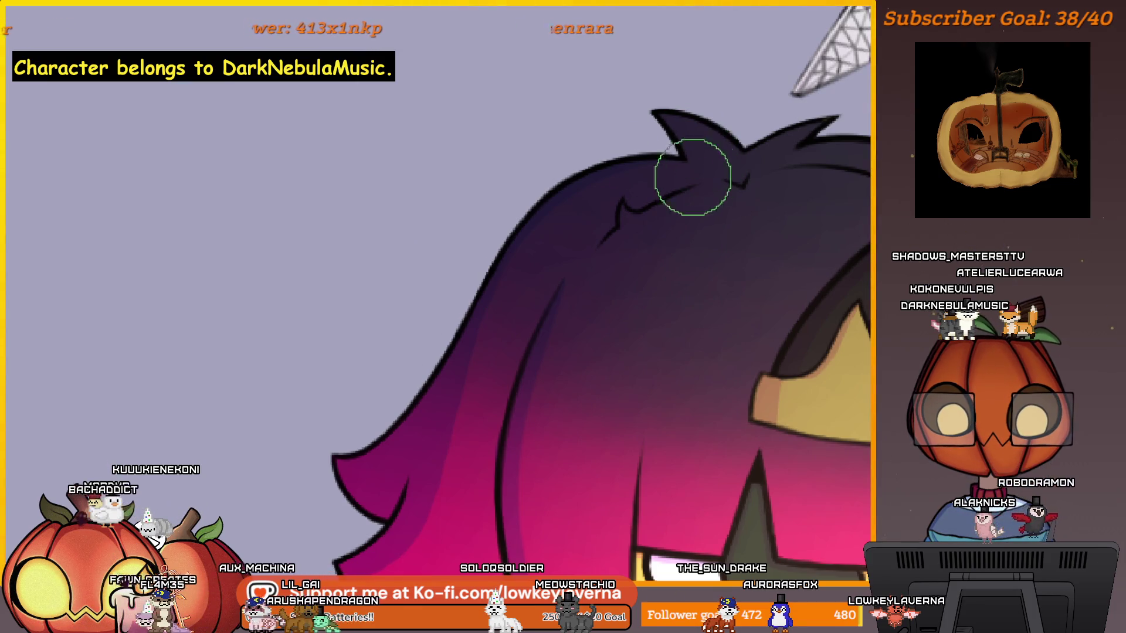
pyautogui.scroll(3, 692, 177)
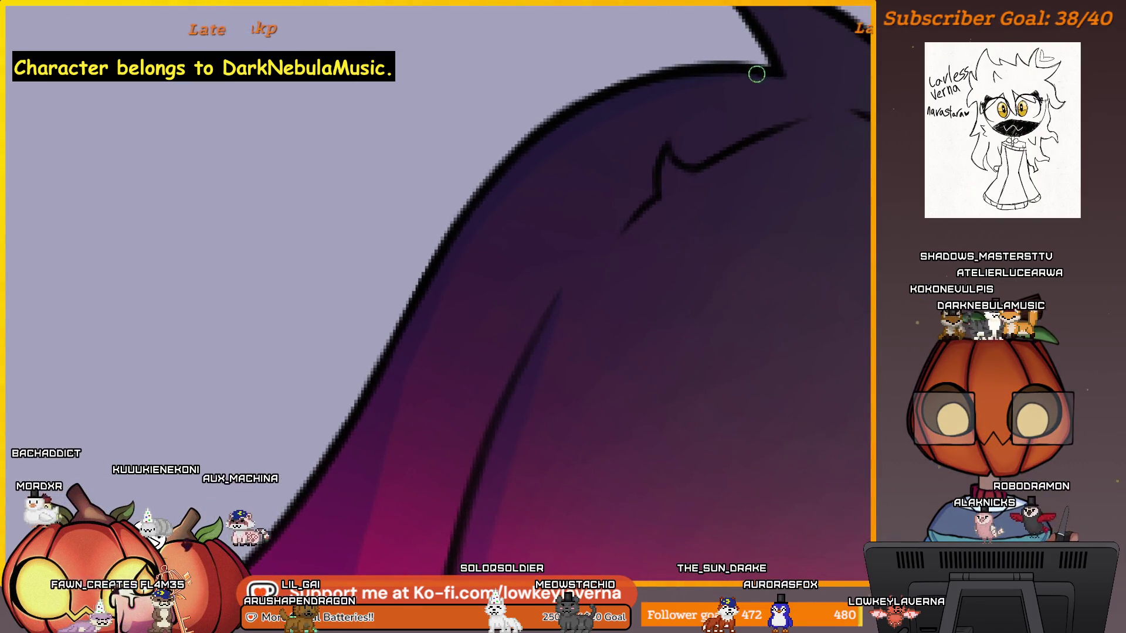
pyautogui.press('e')
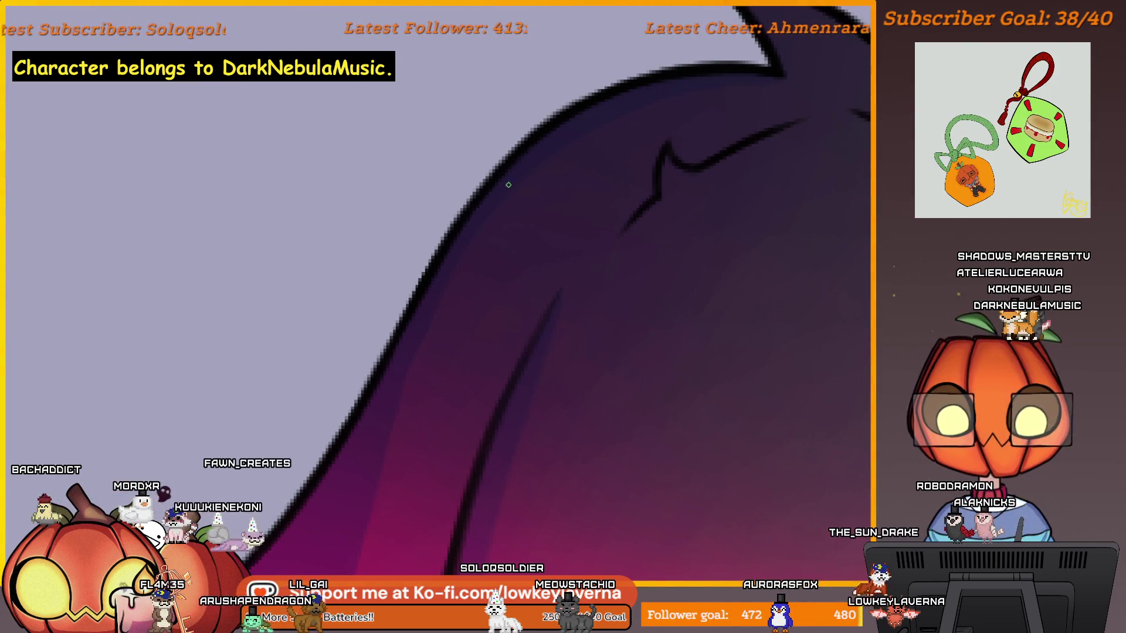
pyautogui.scroll(-3, 593, 156)
pyautogui.scroll(3, 633, 121)
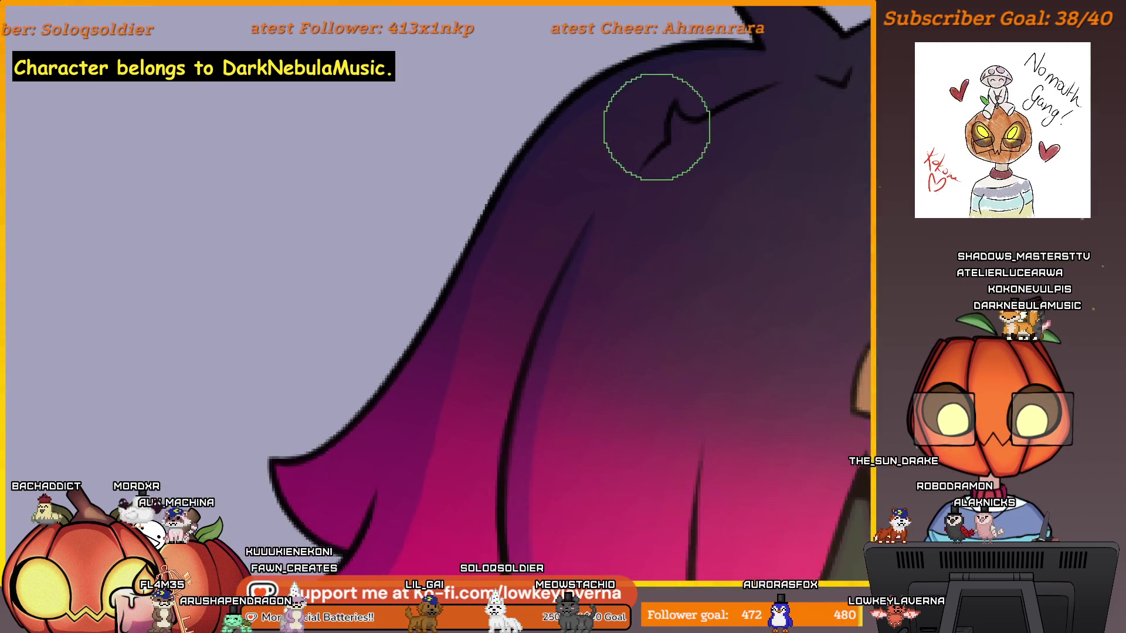
pyautogui.scroll(1, 633, 128)
pyautogui.press('e')
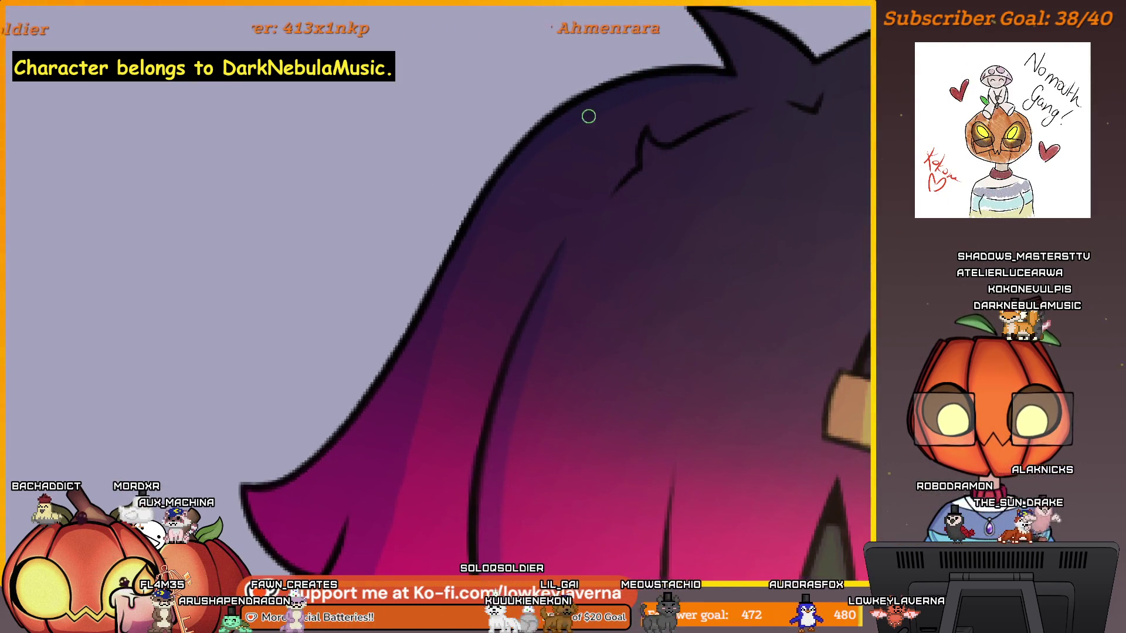
pyautogui.scroll(2, 569, 96)
pyautogui.scroll(-2, 507, 146)
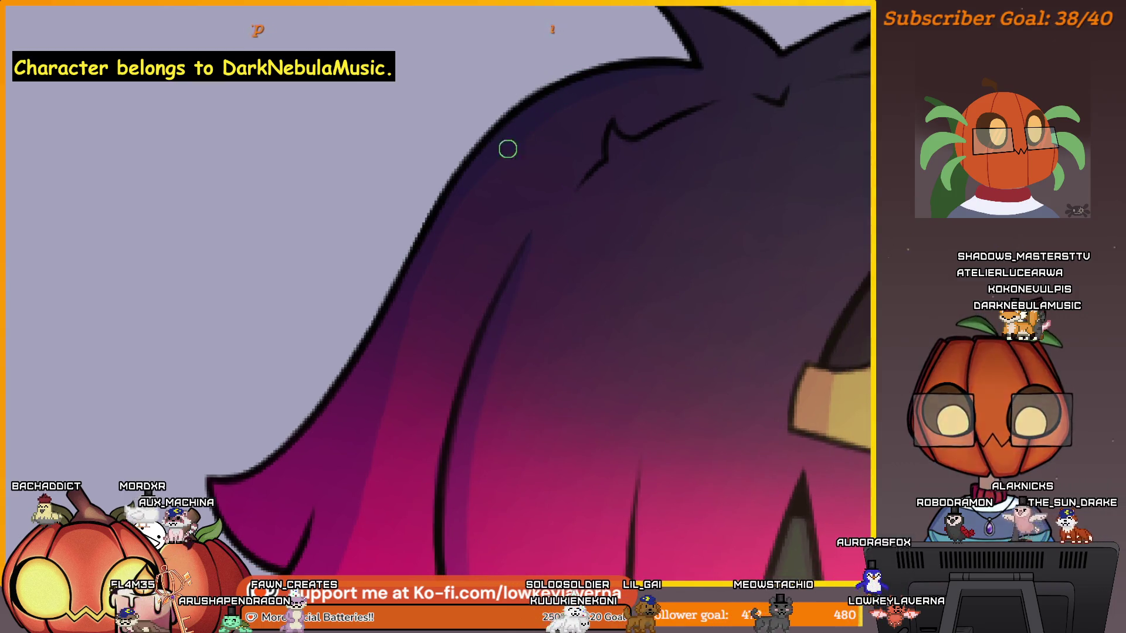
pyautogui.scroll(-3, 614, 225)
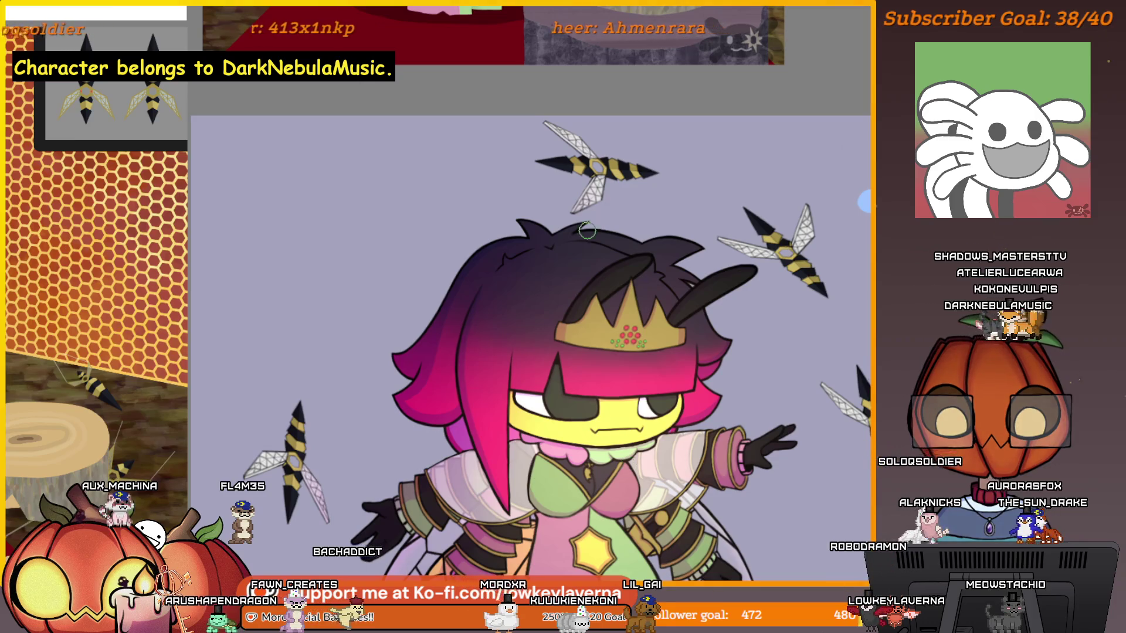
# Step: Pan along the hair outline and tips, then zoom closer on a hair spike
pyautogui.scroll(5, 587, 230)
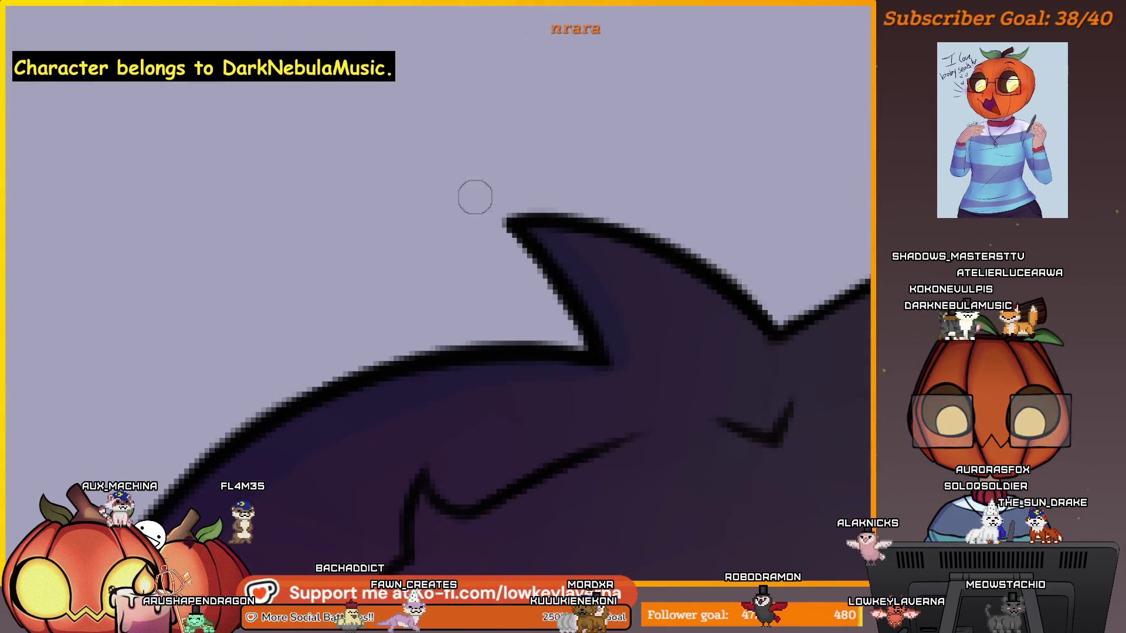
pyautogui.moveTo(708, 351); pyautogui.dragTo(667, 356)
pyautogui.press('[')
pyautogui.press('[')
pyautogui.press('[')
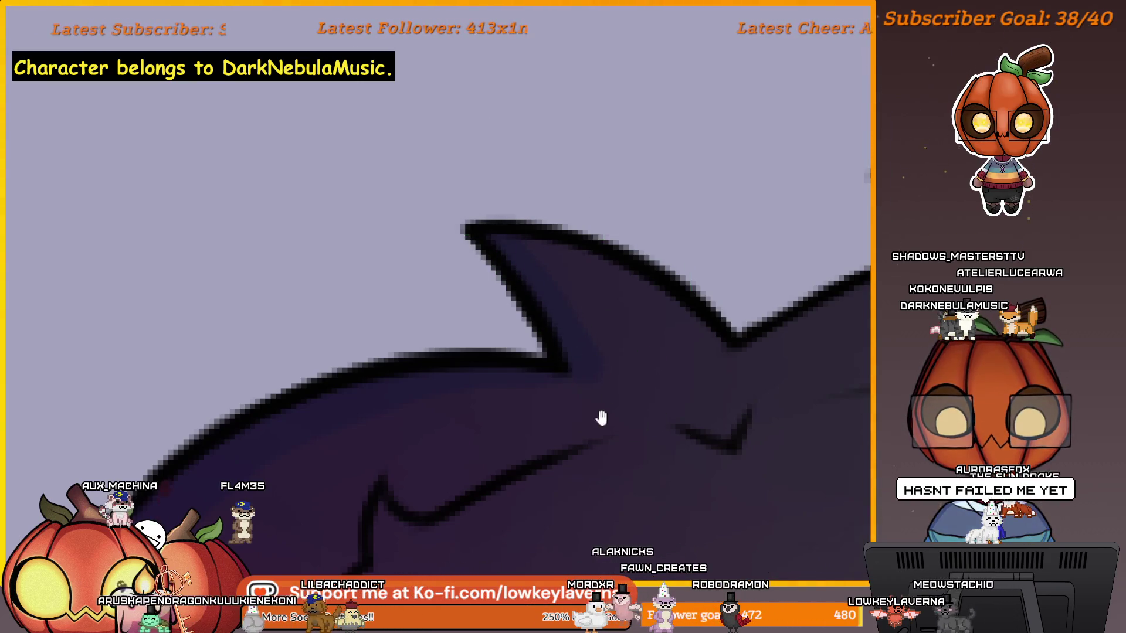
pyautogui.moveTo(601, 417); pyautogui.dragTo(701, 380)
pyautogui.press(']')
pyautogui.press(']')
pyautogui.press(']')
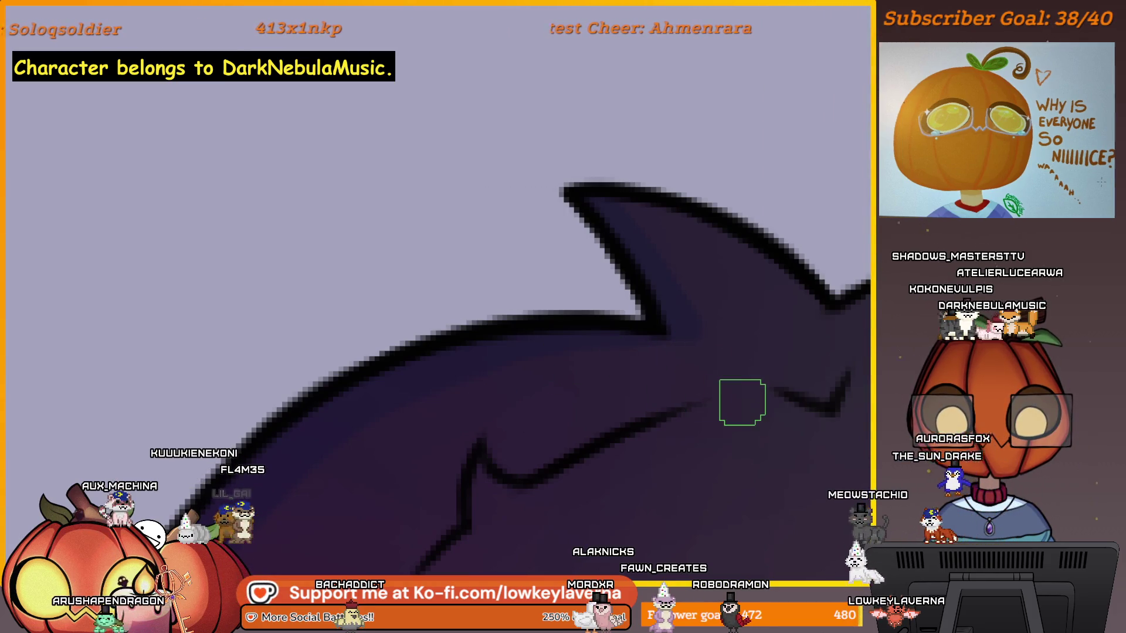
pyautogui.moveTo(778, 431)
pyautogui.mouseDown()
pyautogui.moveTo(574, 442)
pyautogui.moveTo(492, 507)
pyautogui.mouseUp()
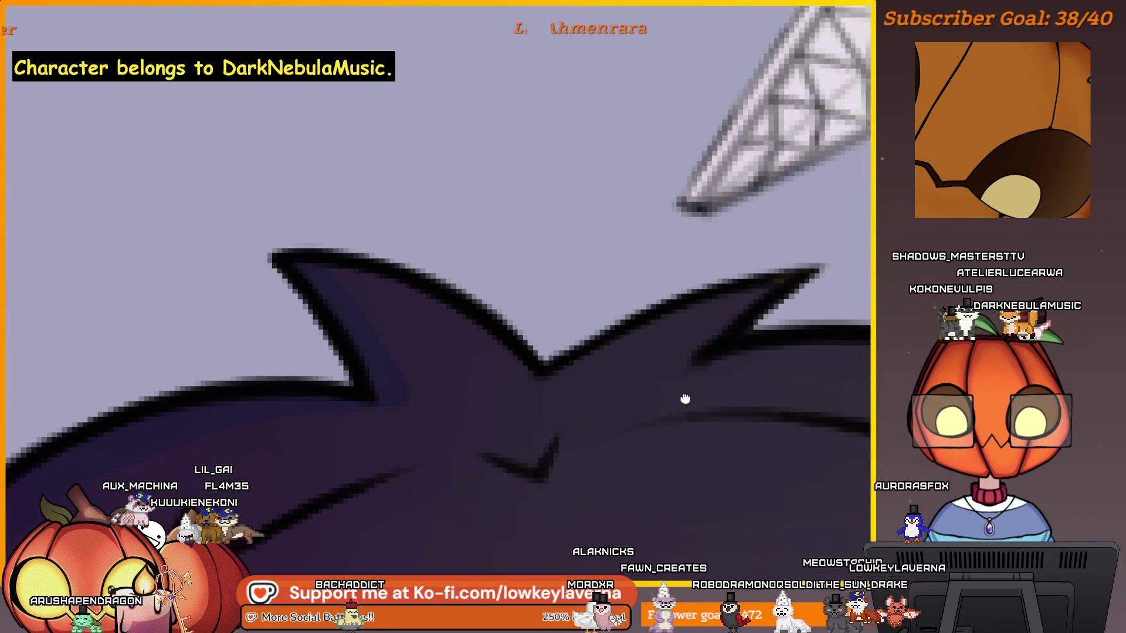
pyautogui.press('[')
pyautogui.press('[')
pyautogui.press('[')
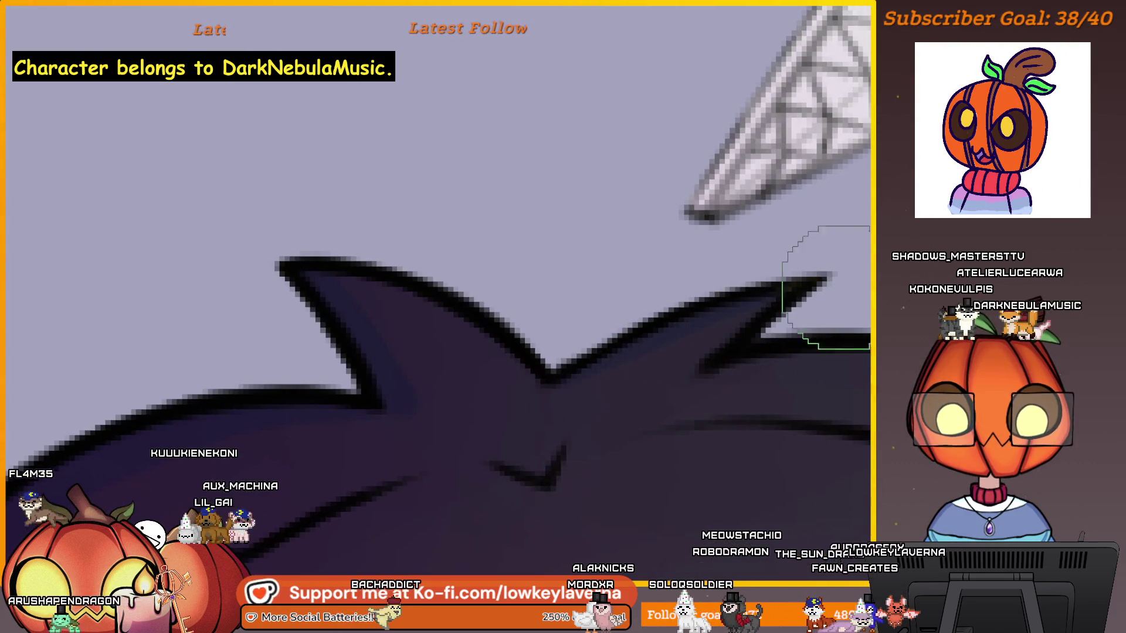
pyautogui.scroll(2, 793, 322)
pyautogui.press(']')
pyautogui.press(']')
pyautogui.press(']')
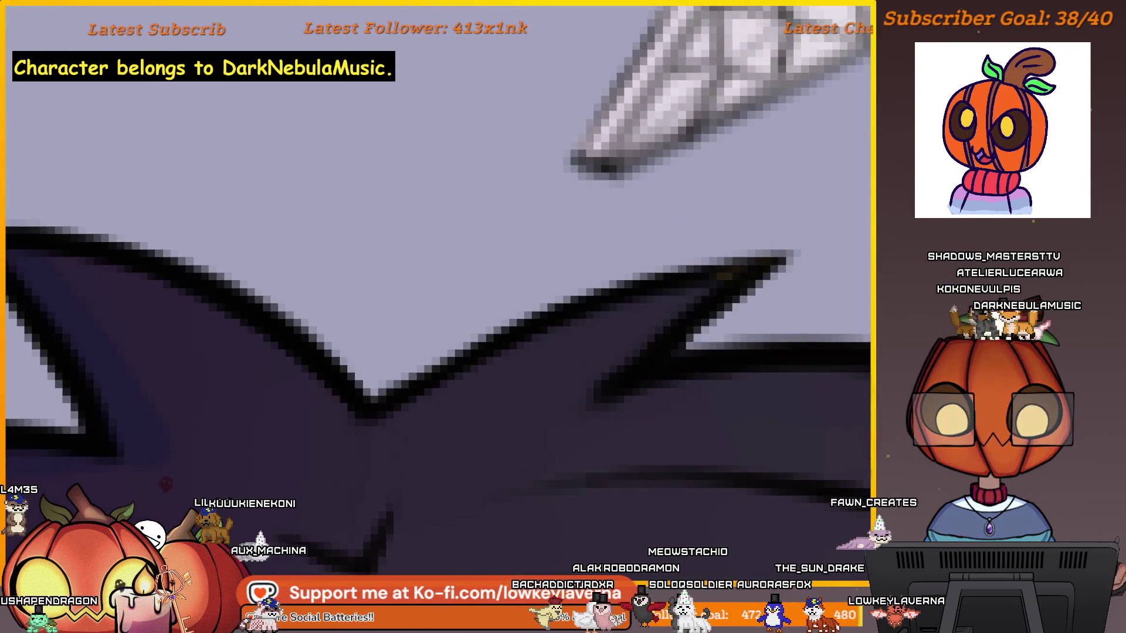
pyautogui.scroll(3, 411, 205)
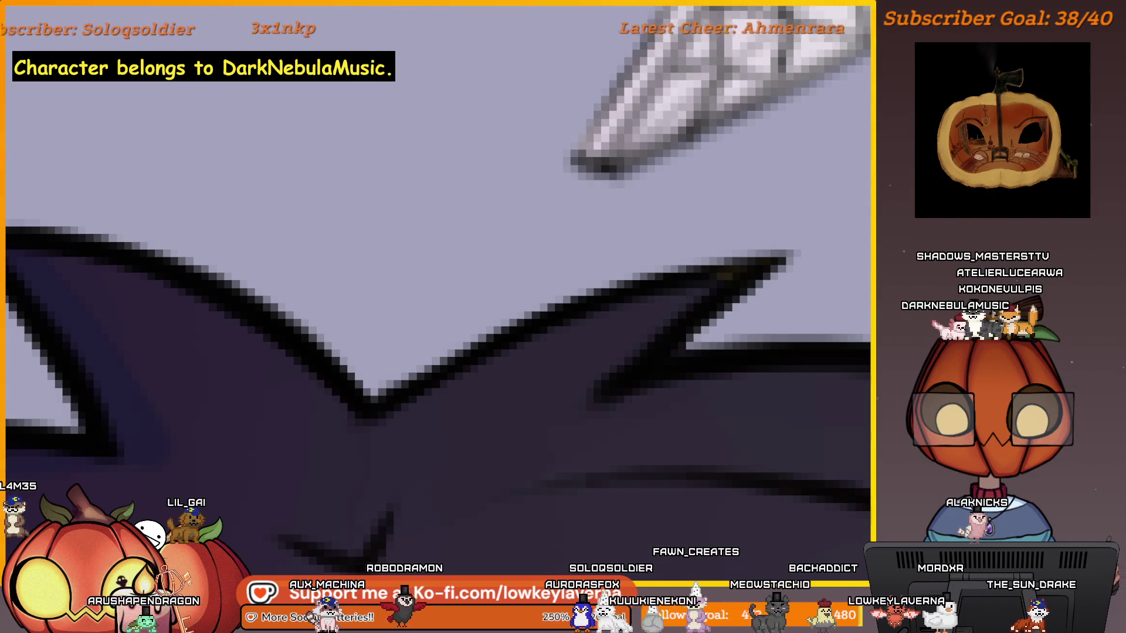
# Step: Toggle the hair between pale lavender and dark purple, leaving it pale lavender, then frame the character
pyautogui.hotkey('ctrl', 'z')
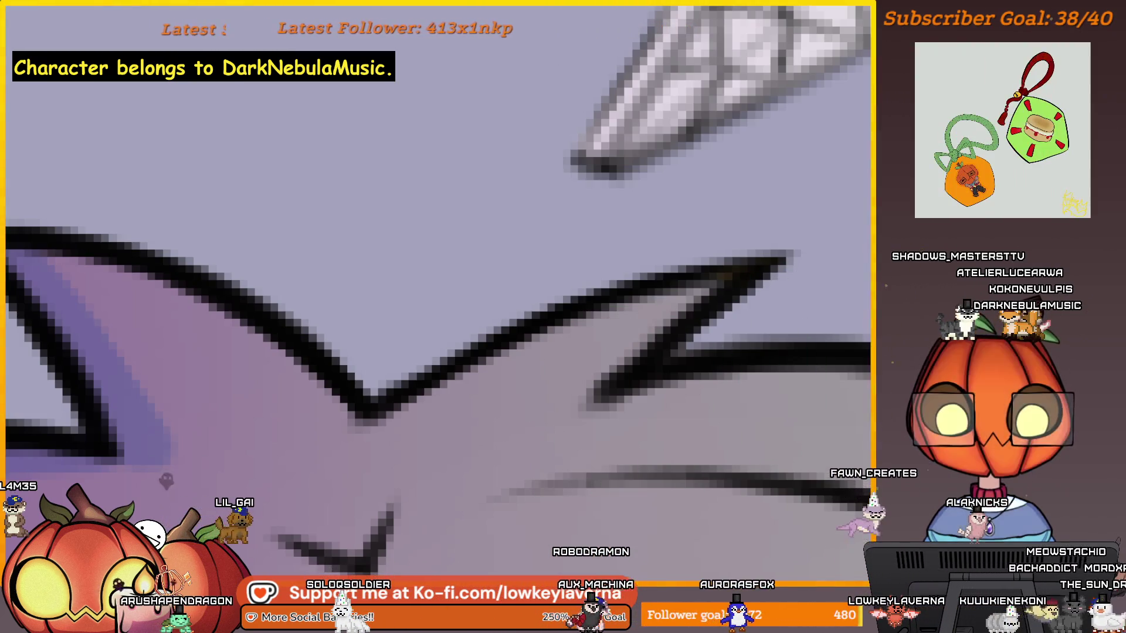
pyautogui.hotkey('ctrl', 'y')
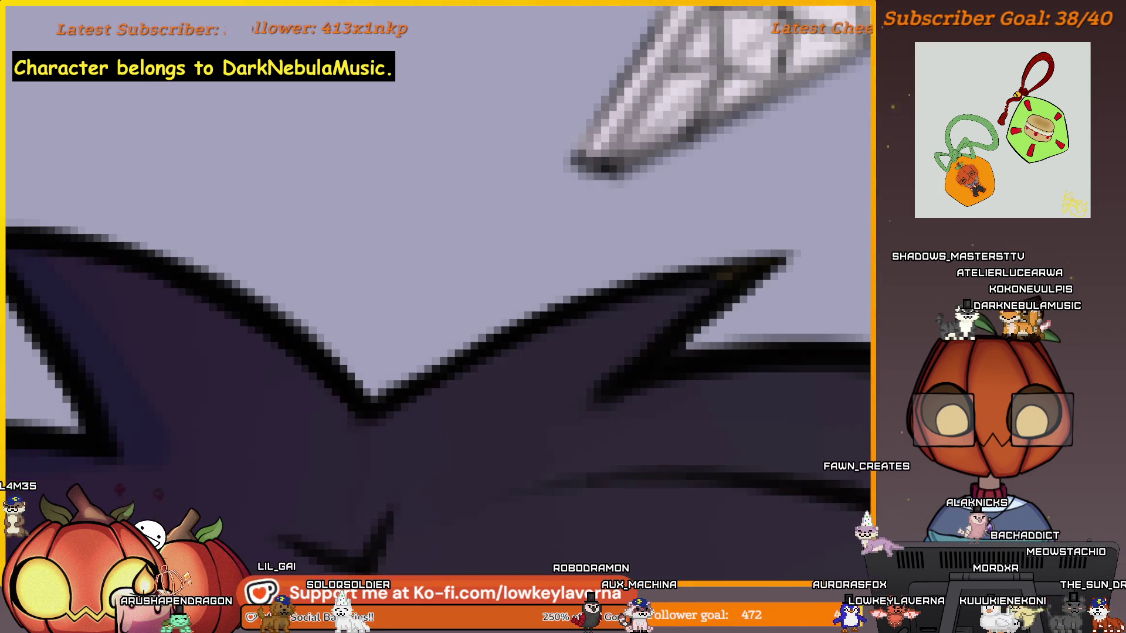
pyautogui.hotkey('ctrl', 'z')
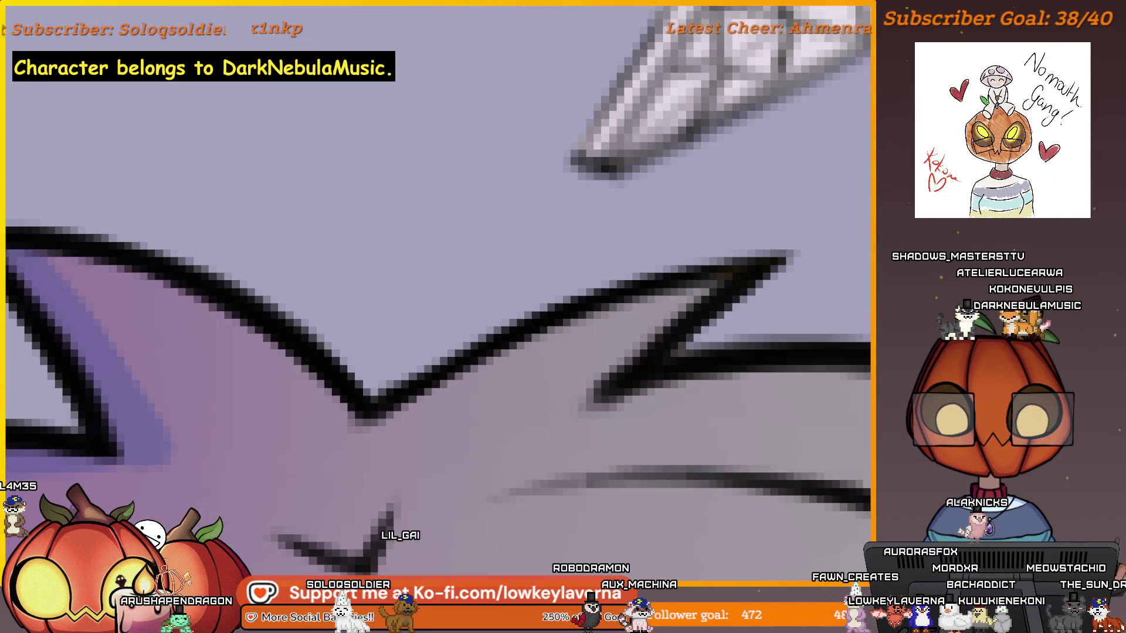
pyautogui.hotkey('ctrl', 'y')
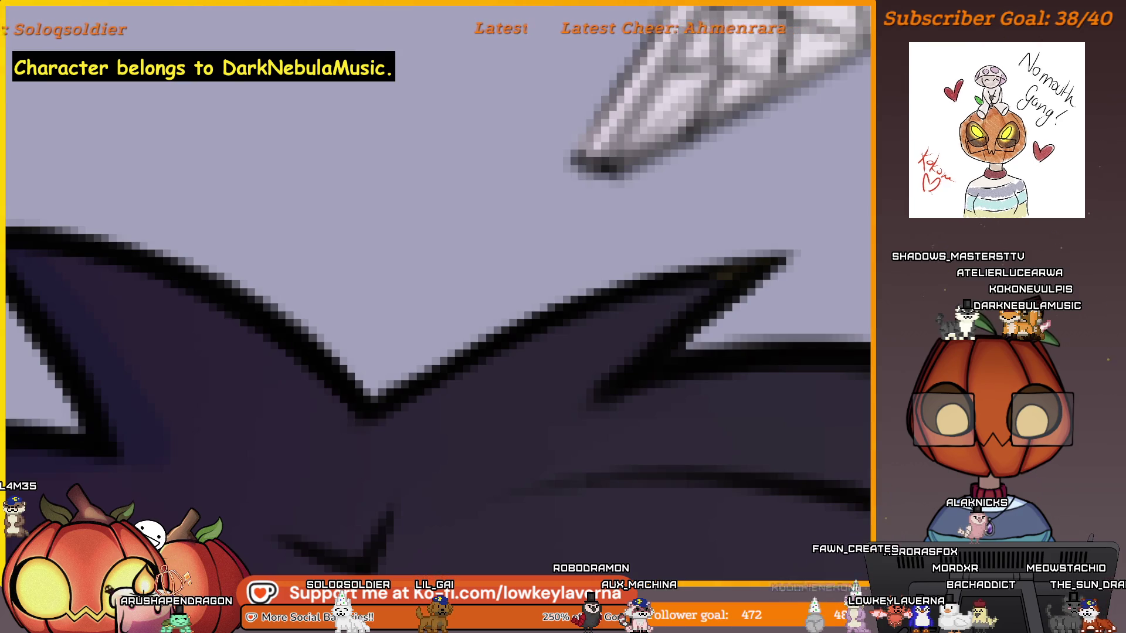
pyautogui.hotkey('ctrl', 'z')
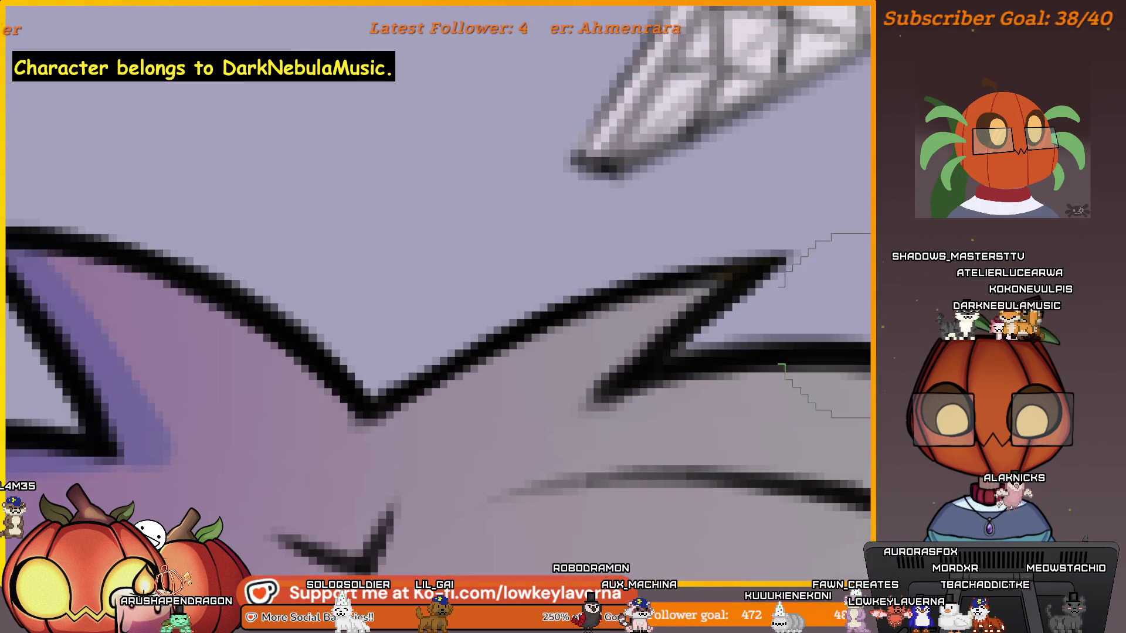
pyautogui.scroll(-10, 736, 452)
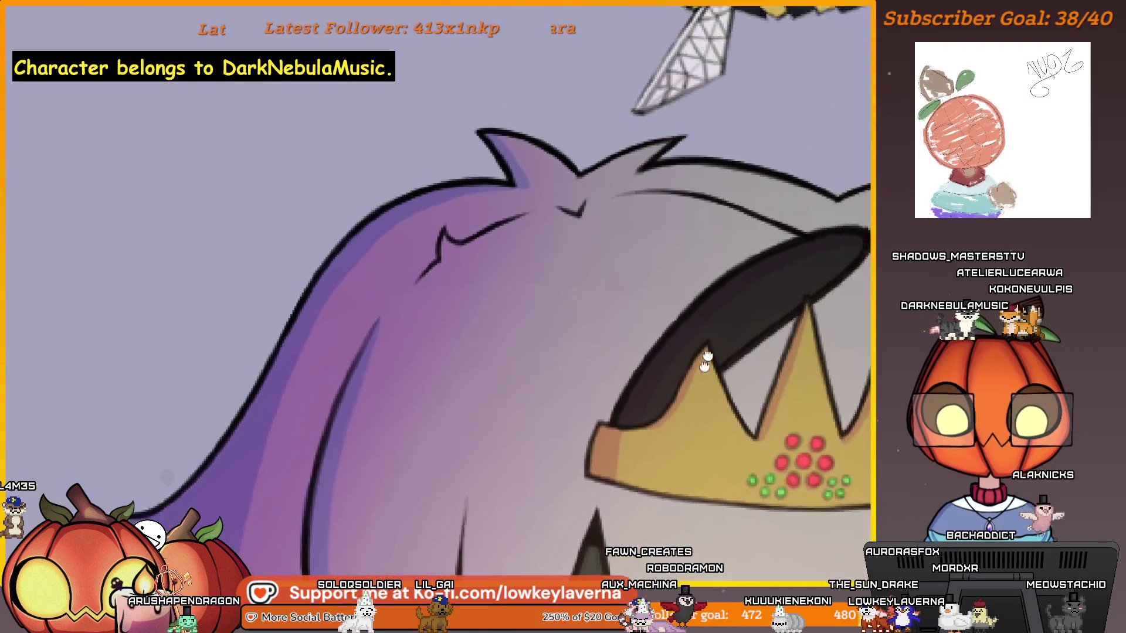
pyautogui.moveTo(707, 358)
pyautogui.mouseDown()
pyautogui.moveTo(701, 405)
pyautogui.moveTo(519, 434)
pyautogui.mouseUp()
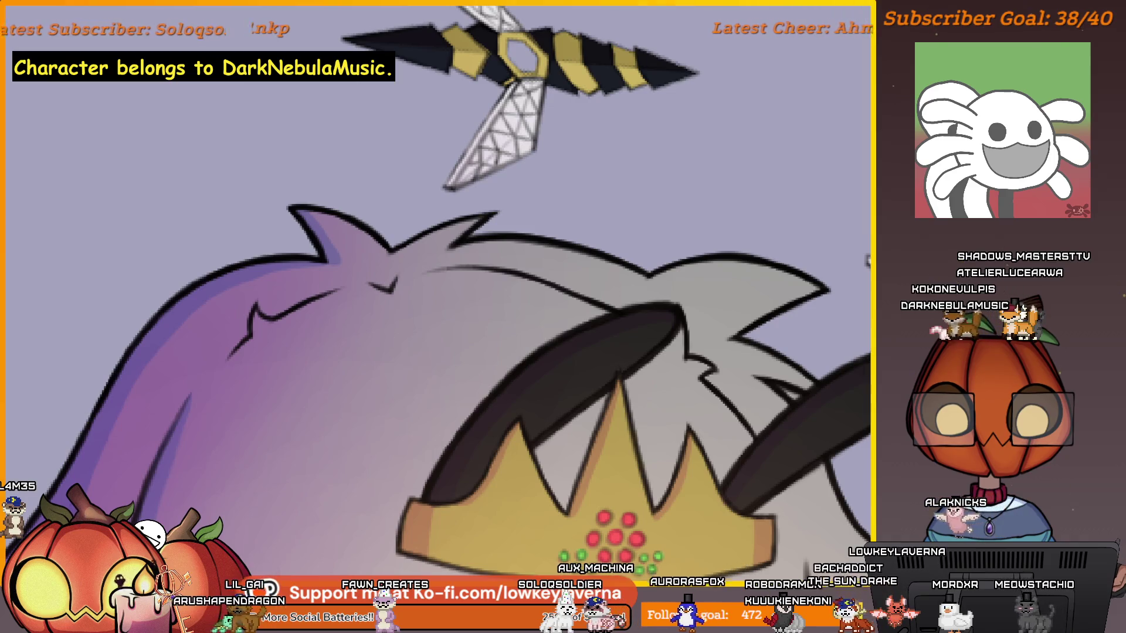
# Step: Zoom in on the hair spike tip and restore the dark purple hair fill, then zoom out
pyautogui.scroll(8, 775, 308)
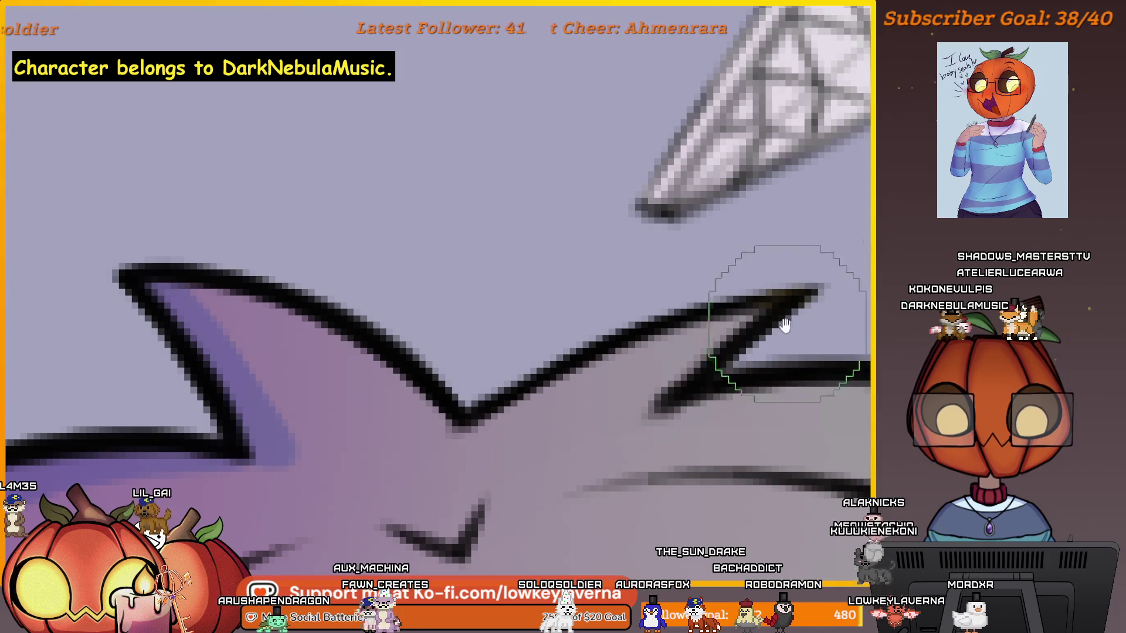
pyautogui.scroll(5, 784, 325)
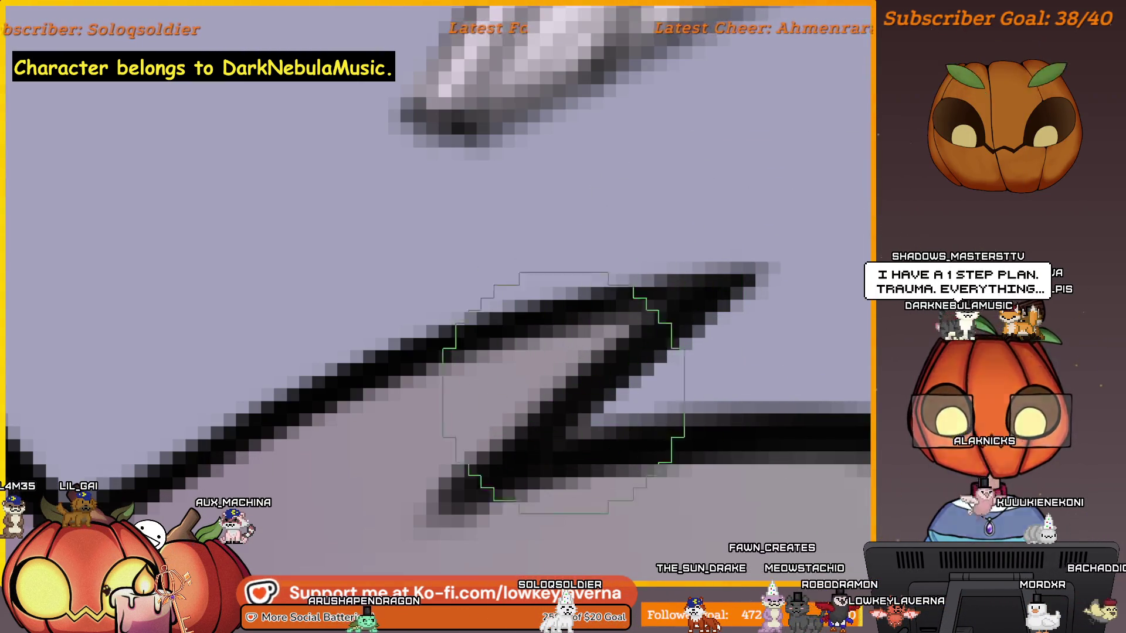
pyautogui.scroll(-2, 771, 344)
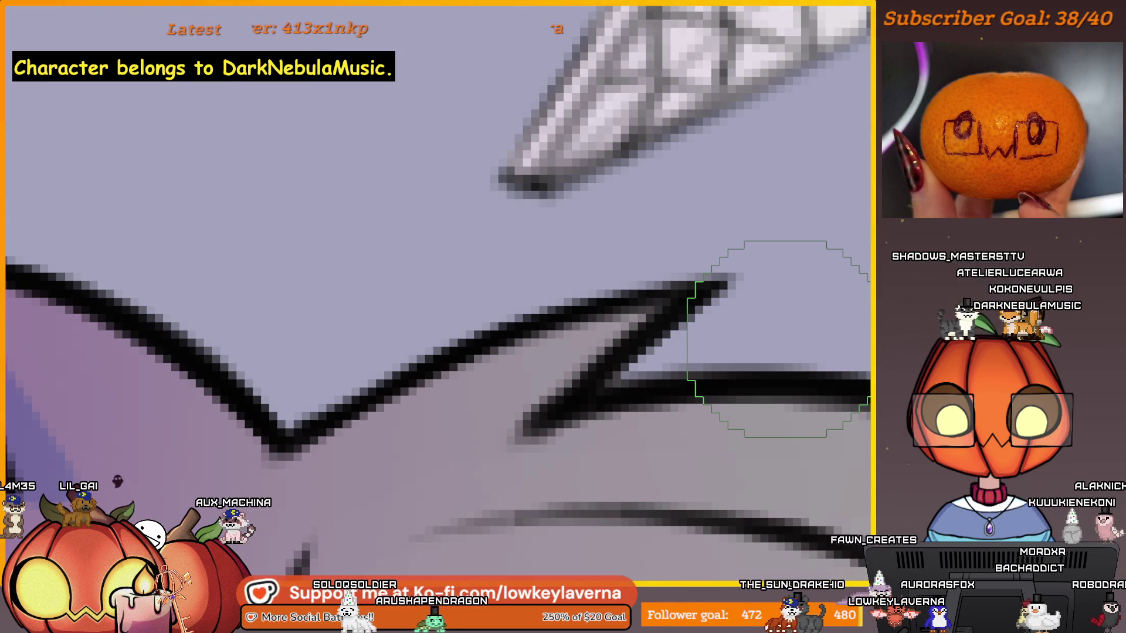
pyautogui.hotkey('alt', 'BackSpace')
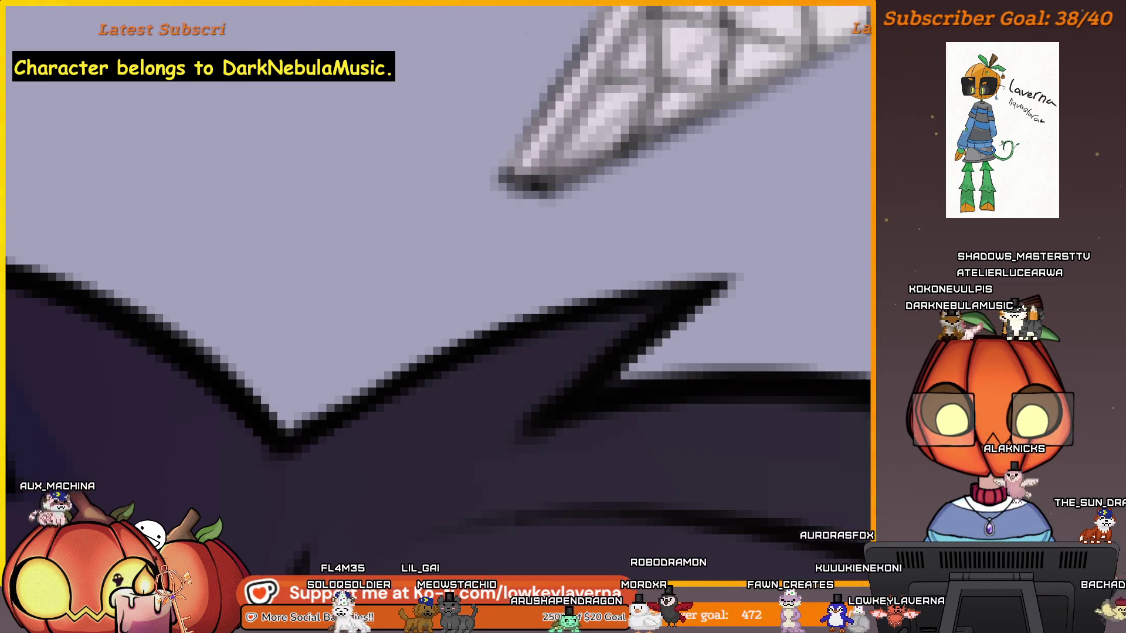
pyautogui.scroll(-5, 797, 330)
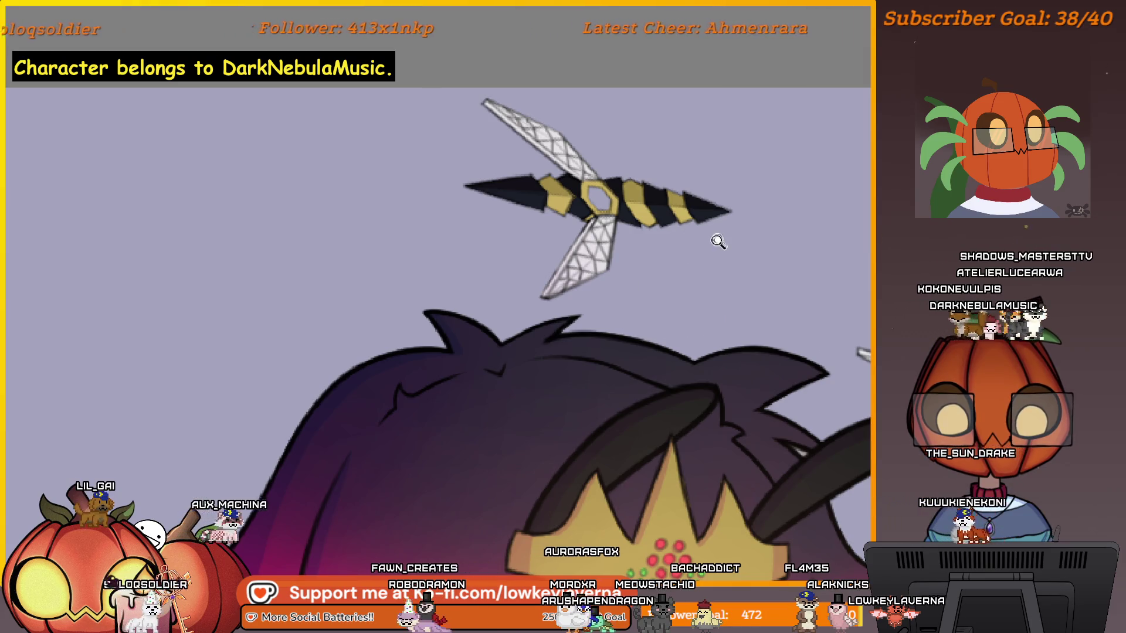
pyautogui.hotkey('ctrl', '-')
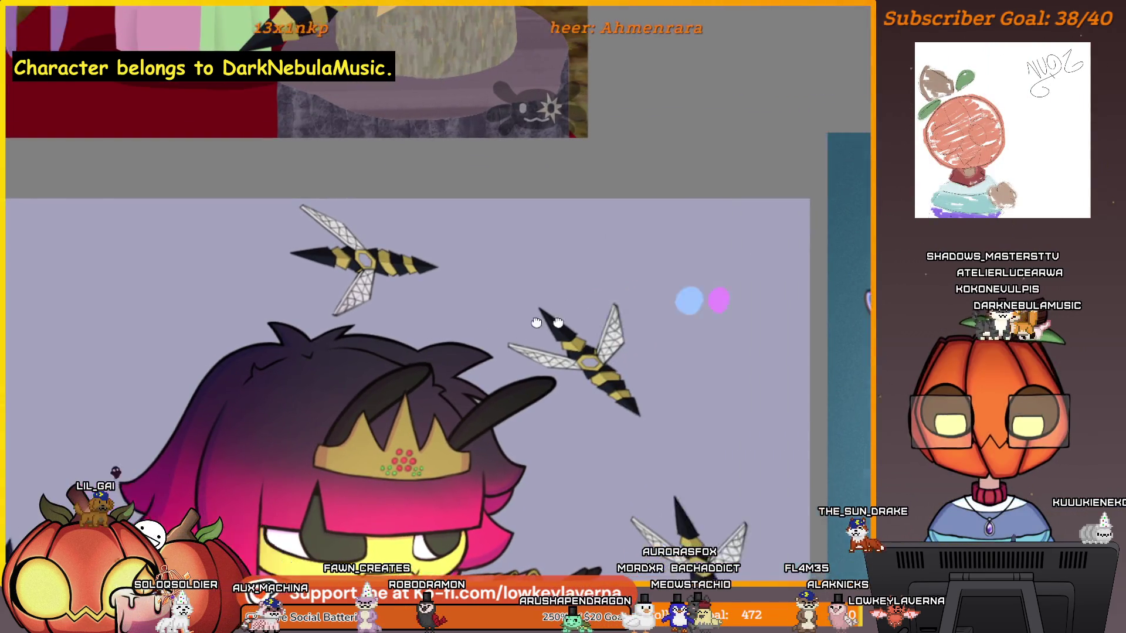
pyautogui.scroll(4, 683, 308)
pyautogui.moveTo(684, 315); pyautogui.dragTo(671, 376)
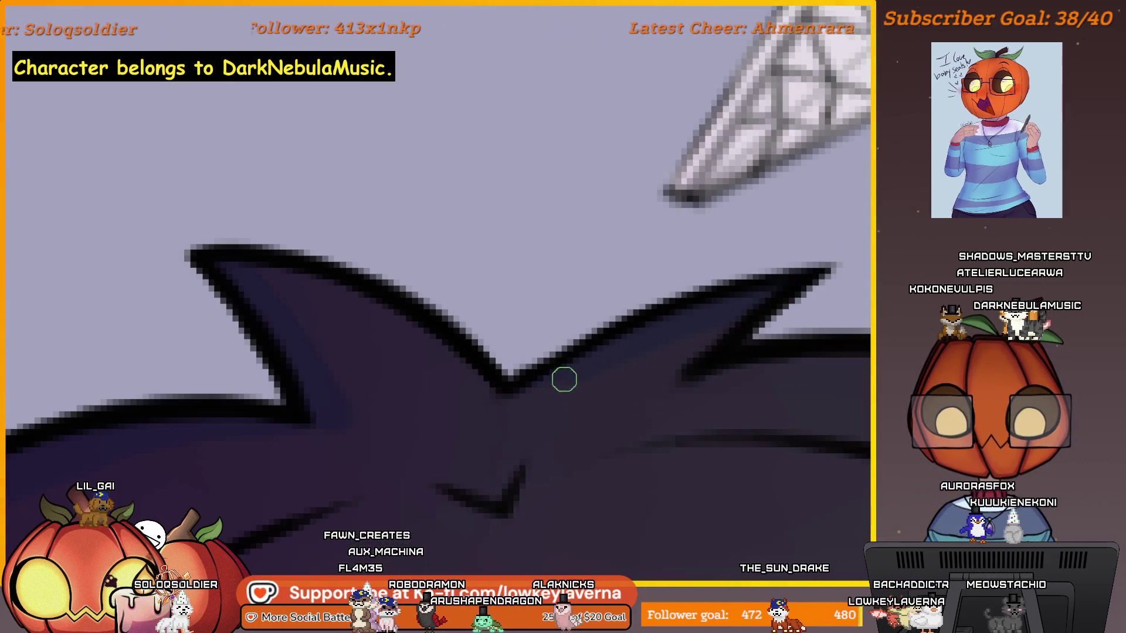
pyautogui.press(']')
pyautogui.press(']')
pyautogui.press(']')
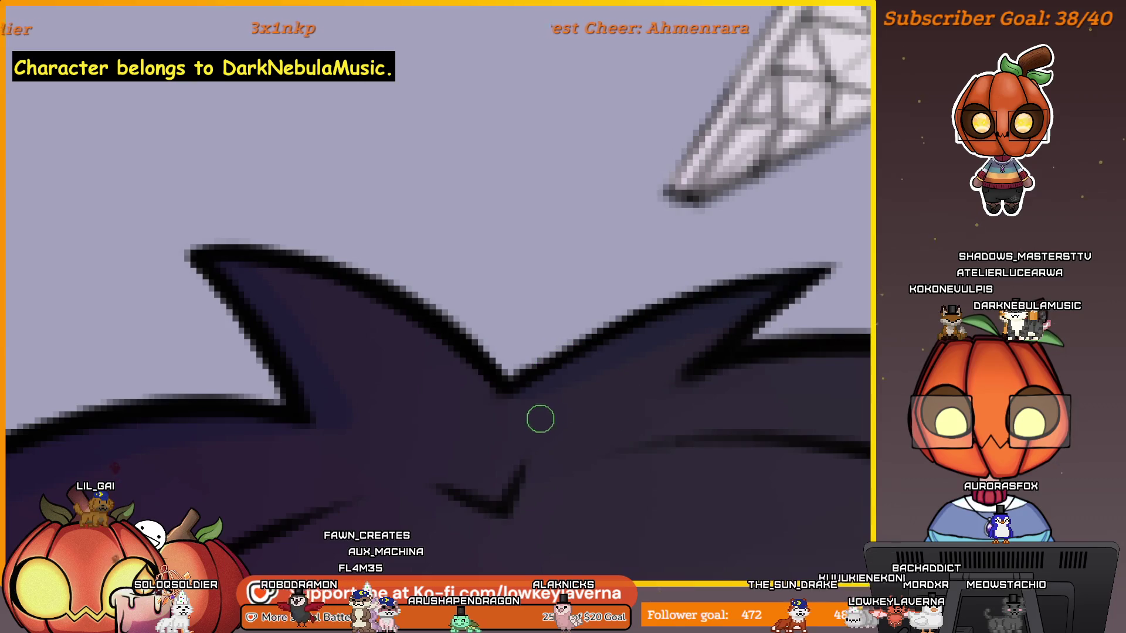
pyautogui.moveTo(619, 415); pyautogui.dragTo(618, 381)
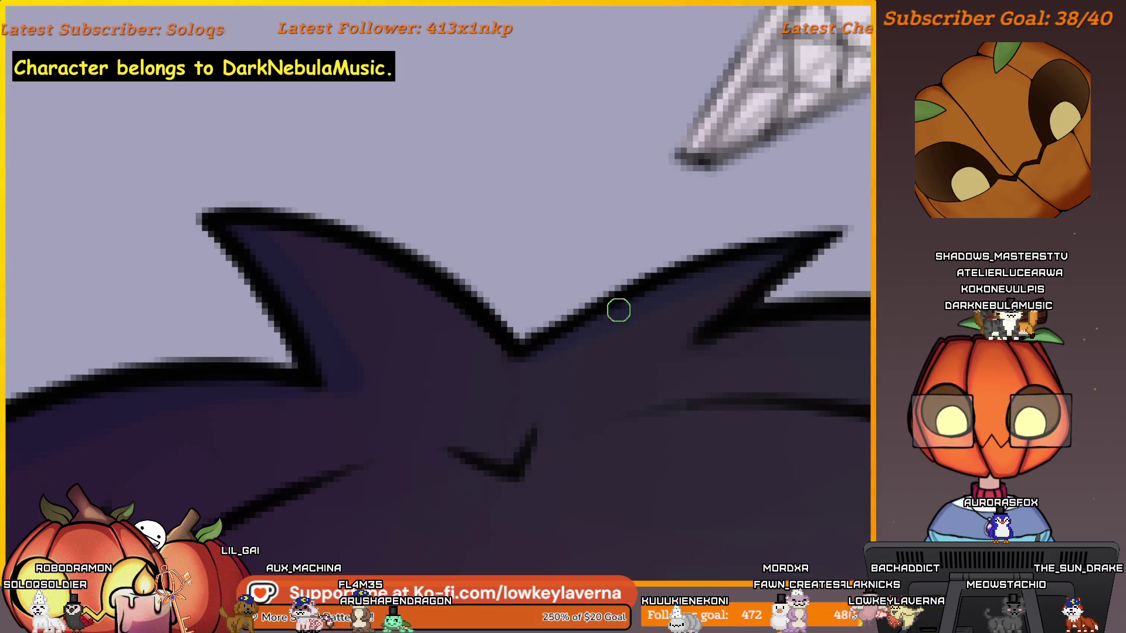
pyautogui.scroll(-5, 684, 291)
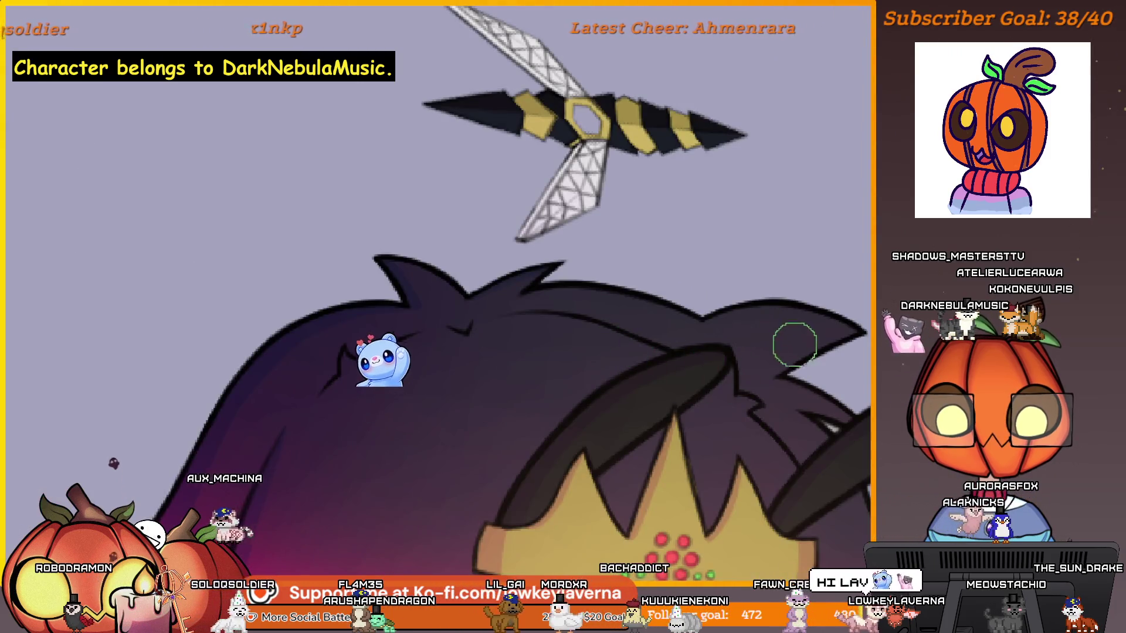
pyautogui.scroll(5, 794, 345)
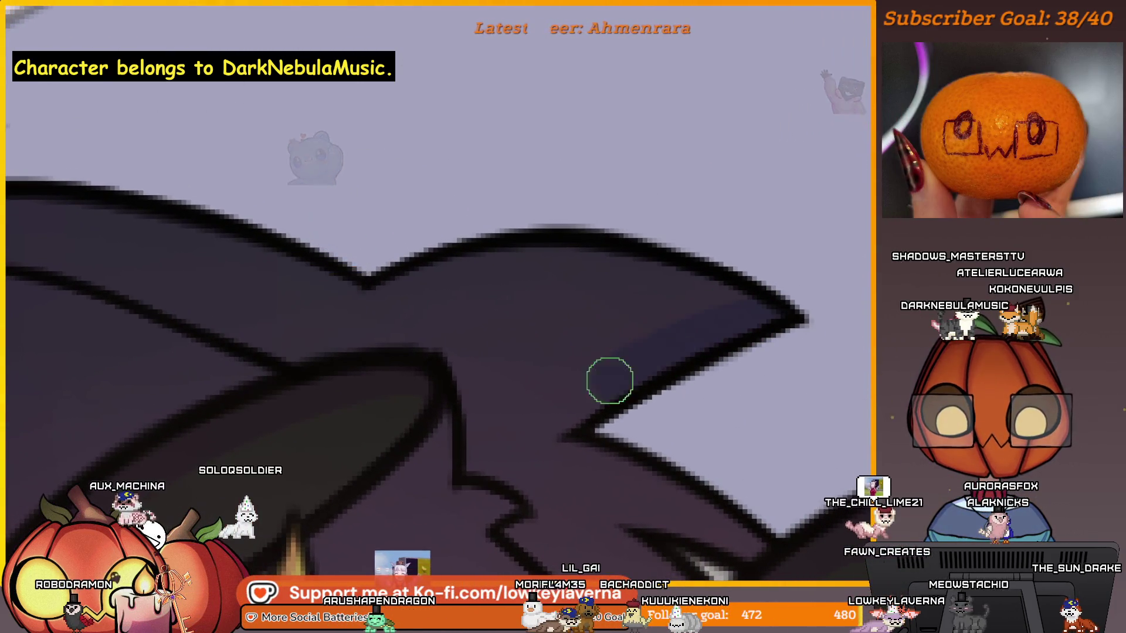
pyautogui.scroll(3, 728, 322)
pyautogui.scroll(-3, 732, 317)
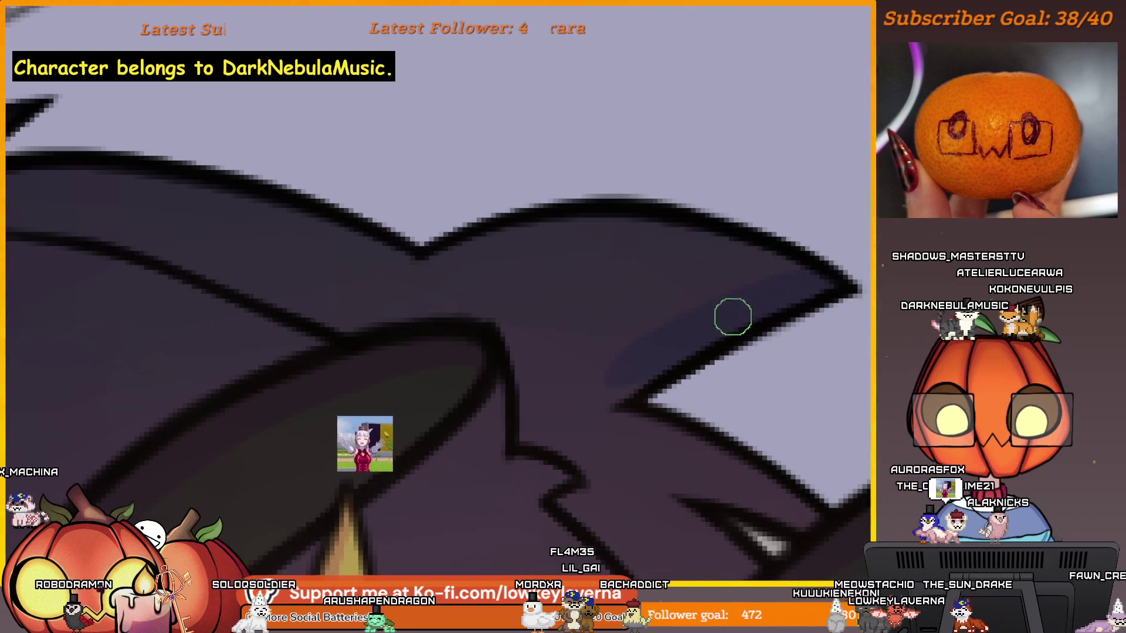
pyautogui.press(']')
pyautogui.press(']')
pyautogui.press(']')
pyautogui.scroll(1, 624, 408)
pyautogui.press('[')
pyautogui.press('[')
pyautogui.press('[')
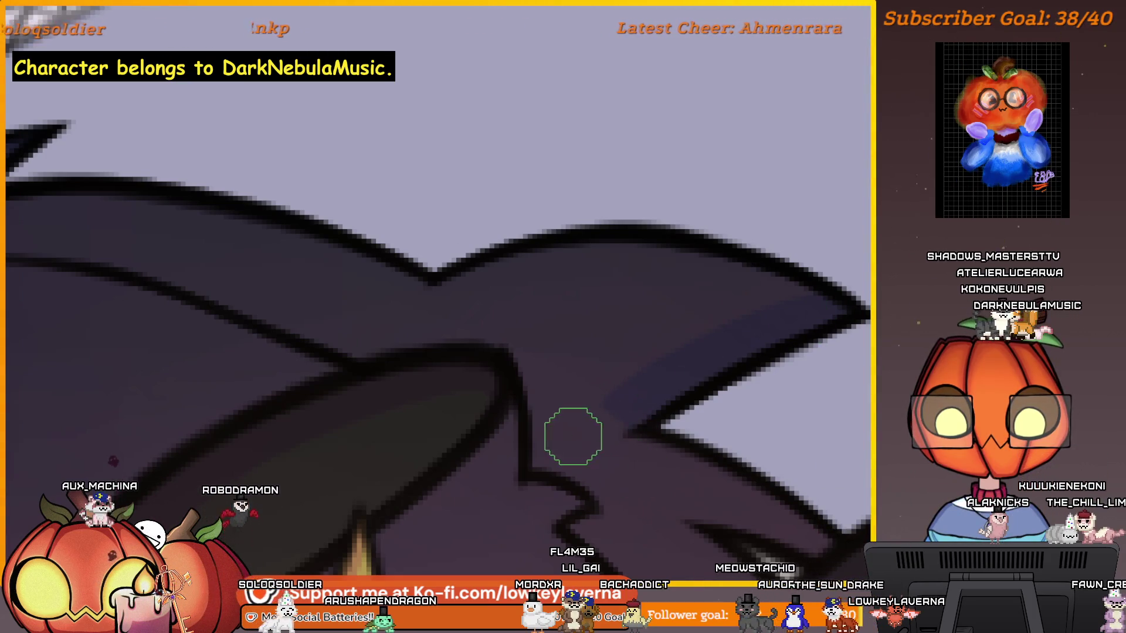
pyautogui.moveTo(709, 364); pyautogui.dragTo(651, 346)
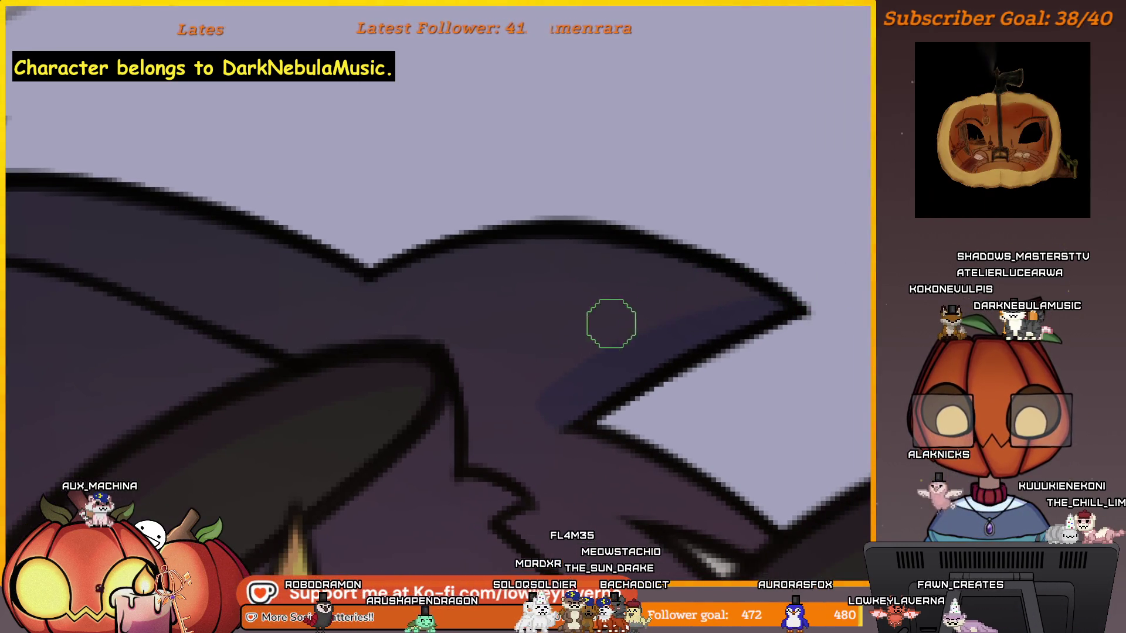
pyautogui.keyDown('alt'); pyautogui.click(793, 256); pyautogui.keyUp('alt')
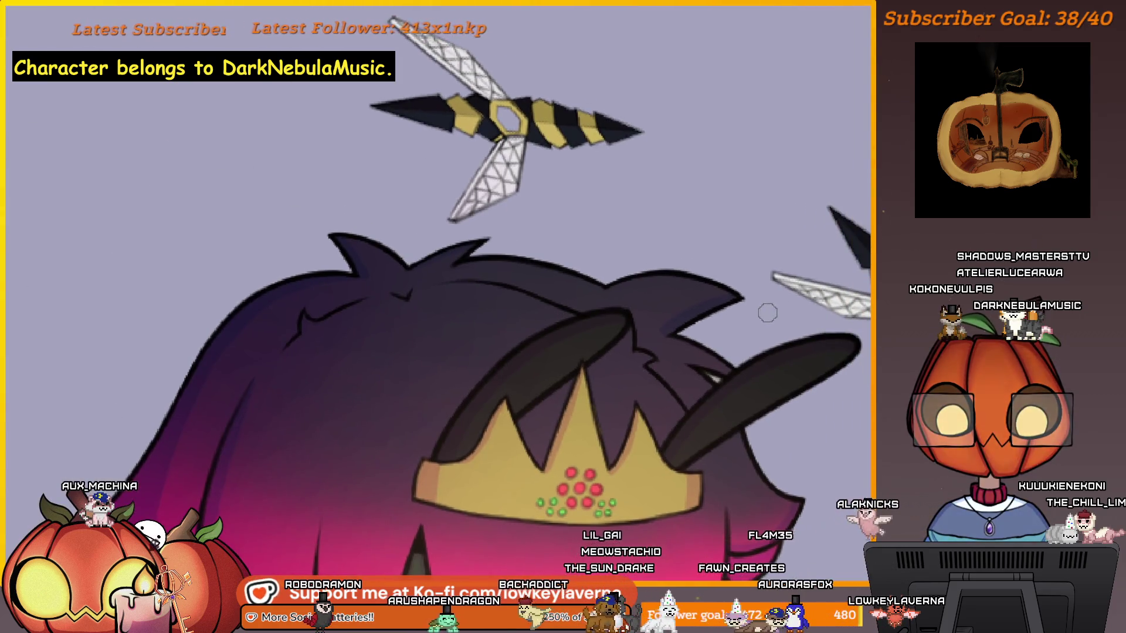
pyautogui.scroll(5, 733, 326)
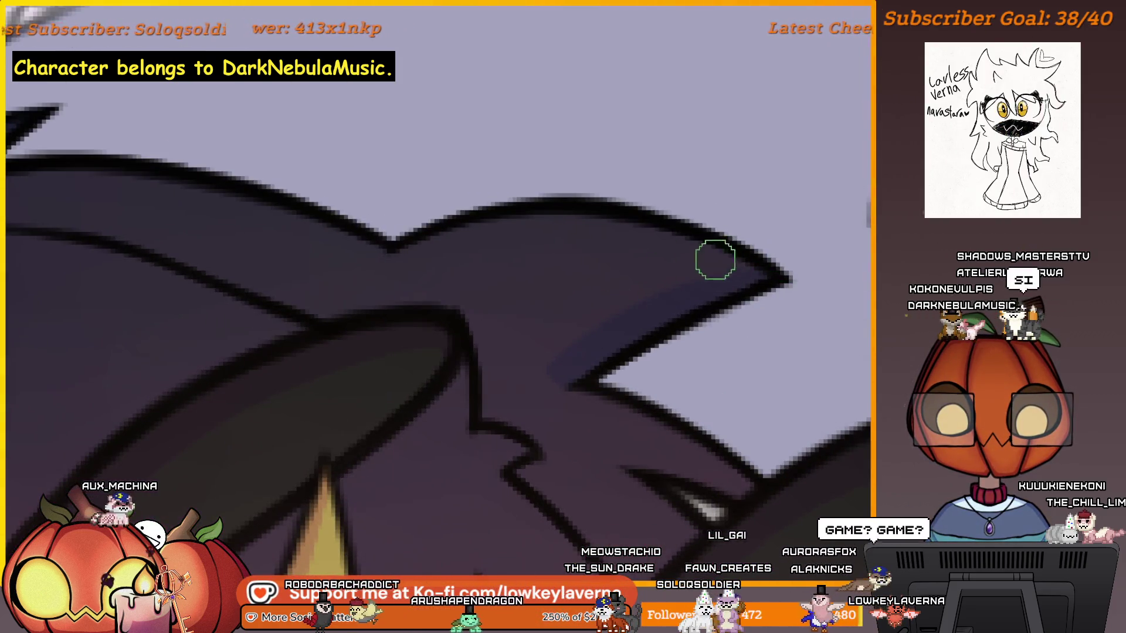
pyautogui.scroll(-2, 679, 375)
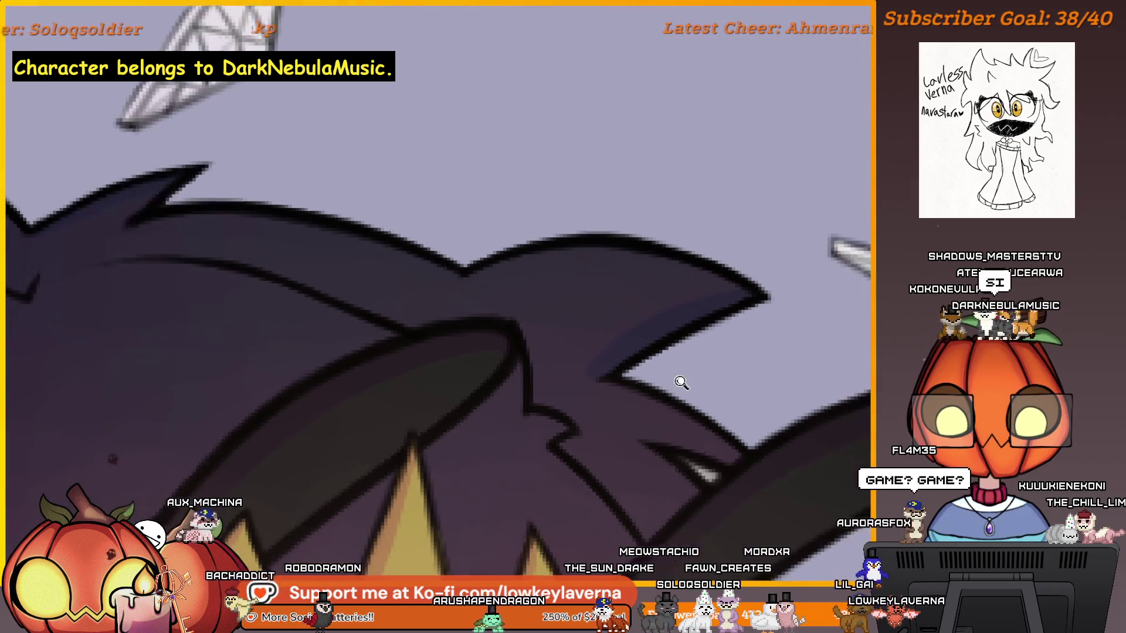
pyautogui.scroll(-1, 746, 420)
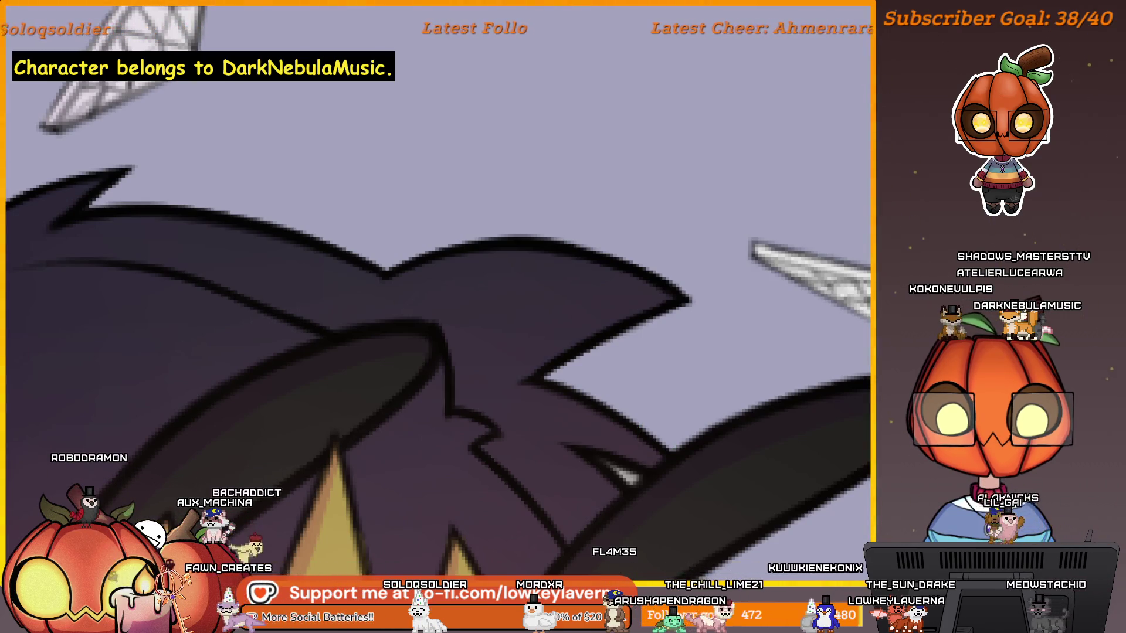
pyautogui.scroll(2, 618, 463)
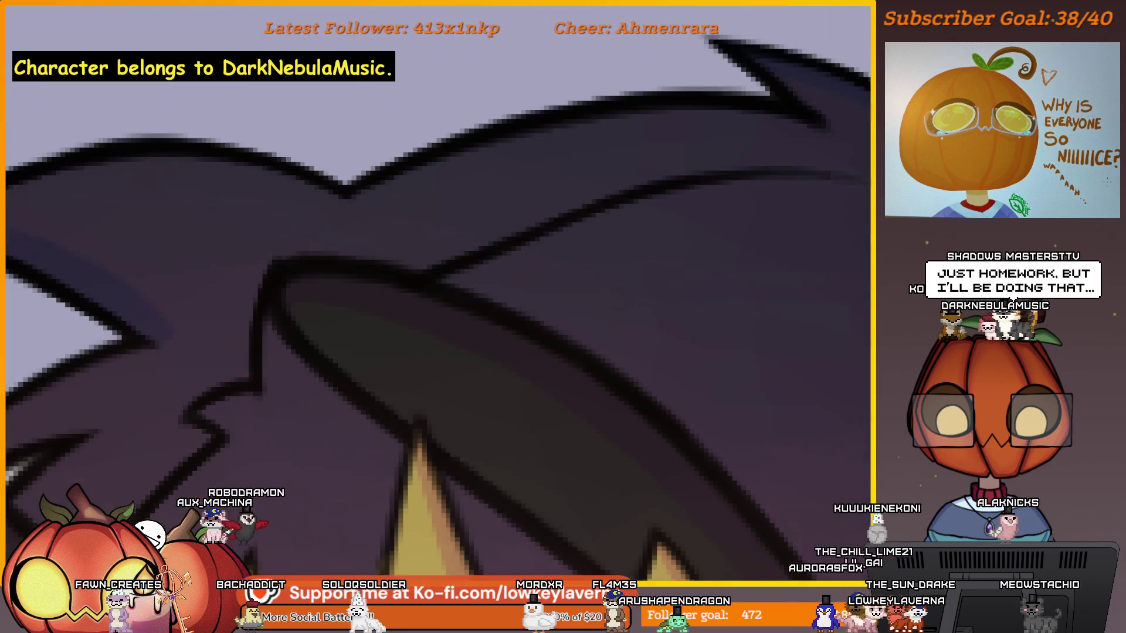
pyautogui.moveTo(689, 323)
pyautogui.mouseDown()
pyautogui.moveTo(284, 460)
pyautogui.moveTo(741, 359)
pyautogui.moveTo(759, 336)
pyautogui.mouseUp()
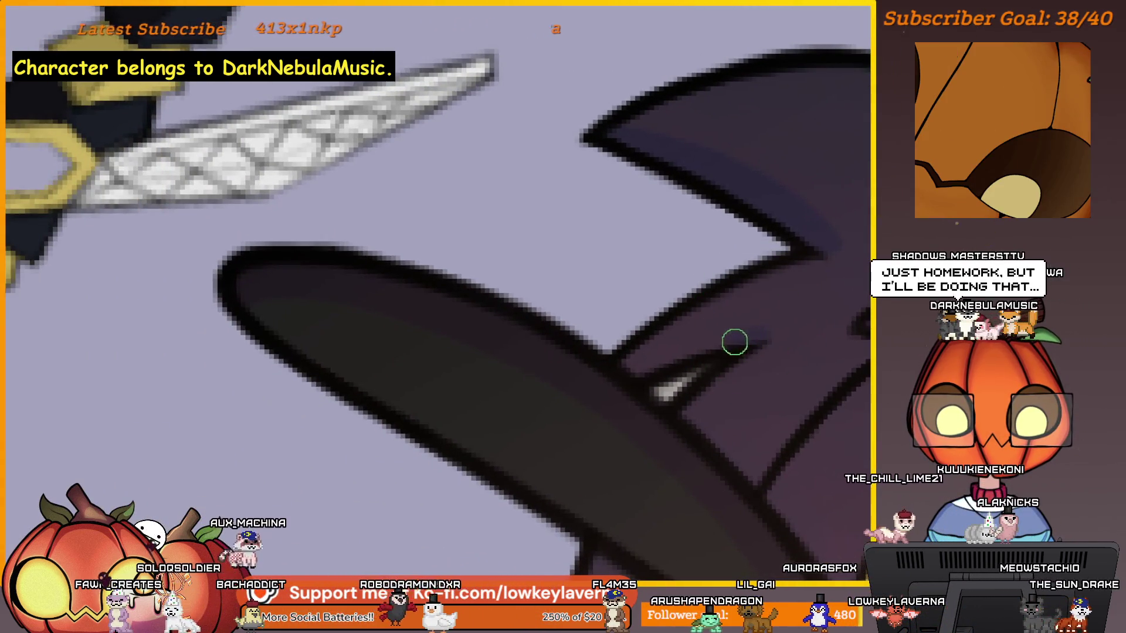
pyautogui.scroll(-5, 635, 376)
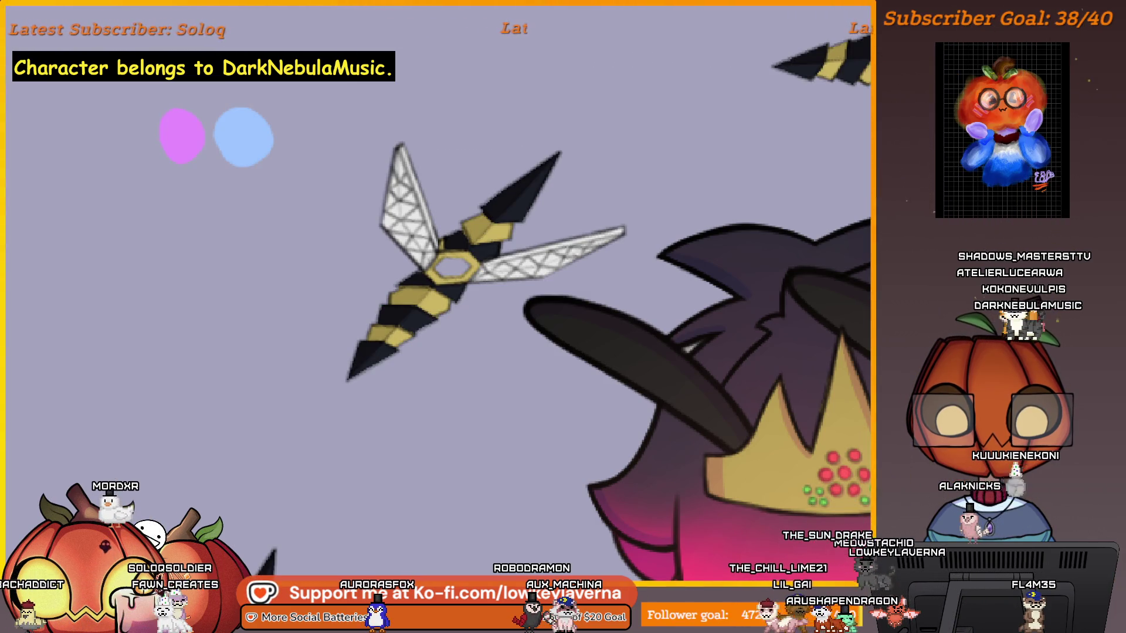
pyautogui.scroll(6, 684, 359)
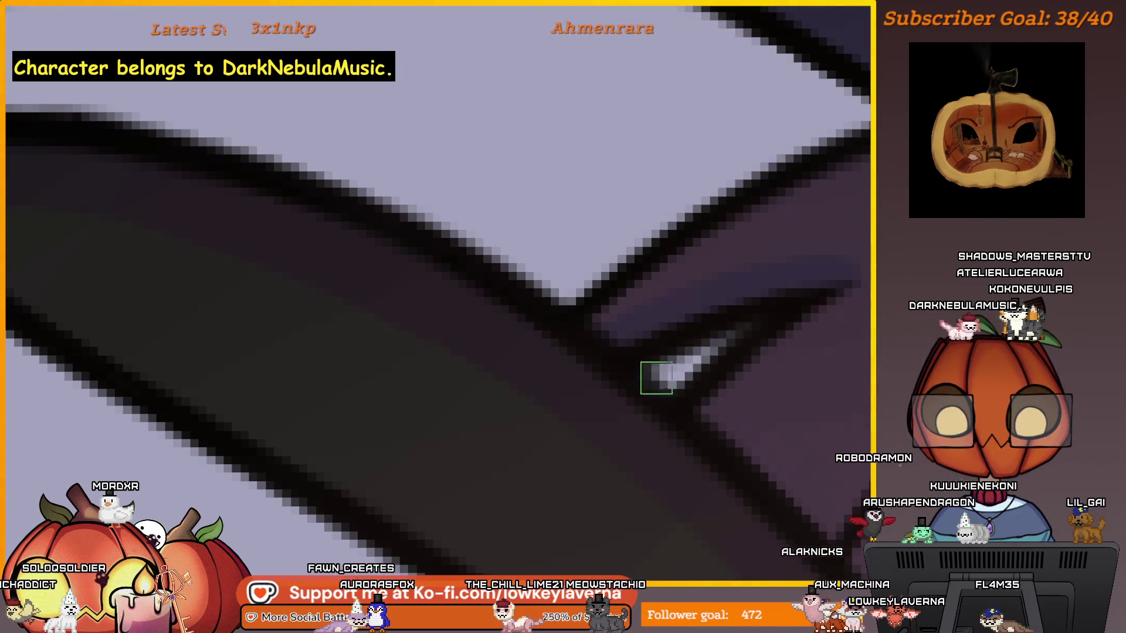
pyautogui.scroll(-5, 676, 385)
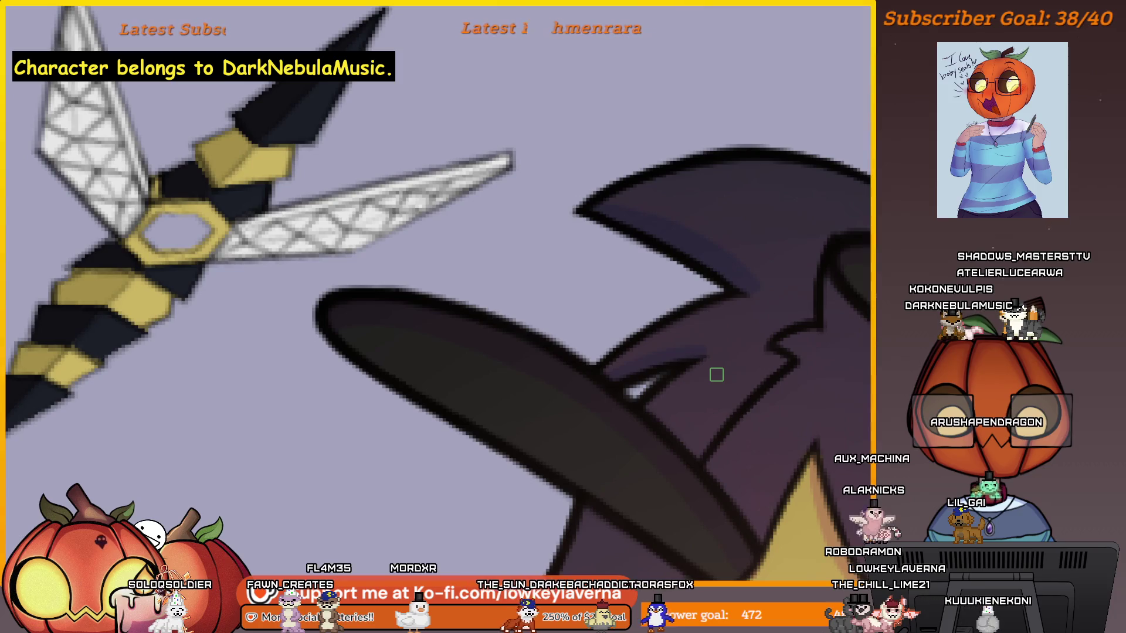
pyautogui.scroll(-3, 729, 387)
pyautogui.moveTo(763, 453); pyautogui.dragTo(723, 410)
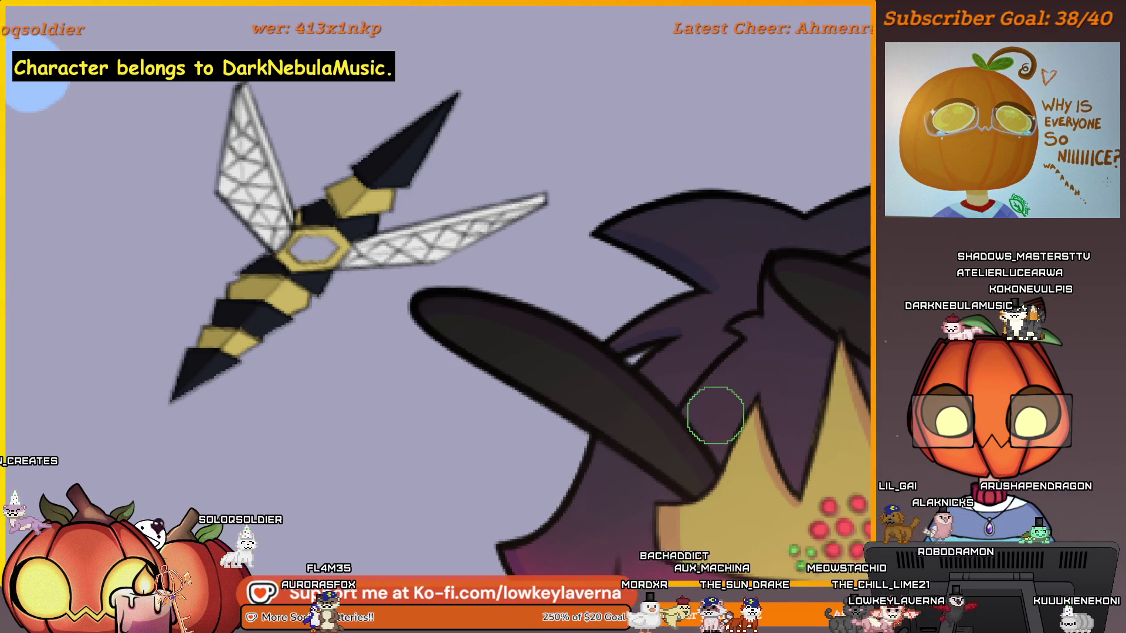
pyautogui.moveTo(645, 394); pyautogui.dragTo(730, 245)
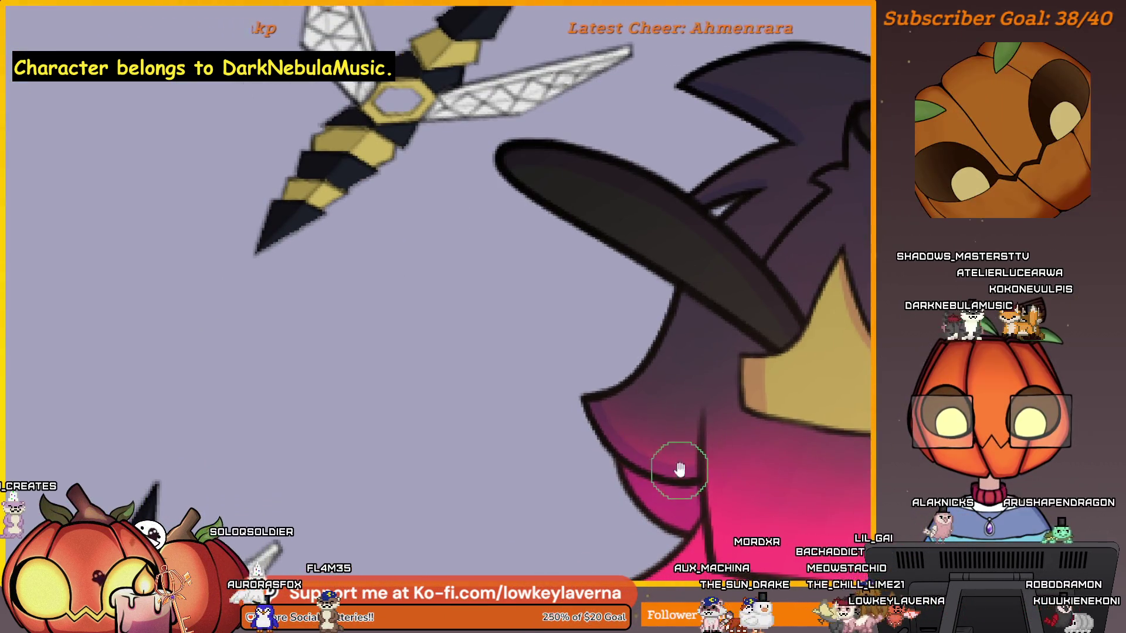
pyautogui.scroll(5, 679, 469)
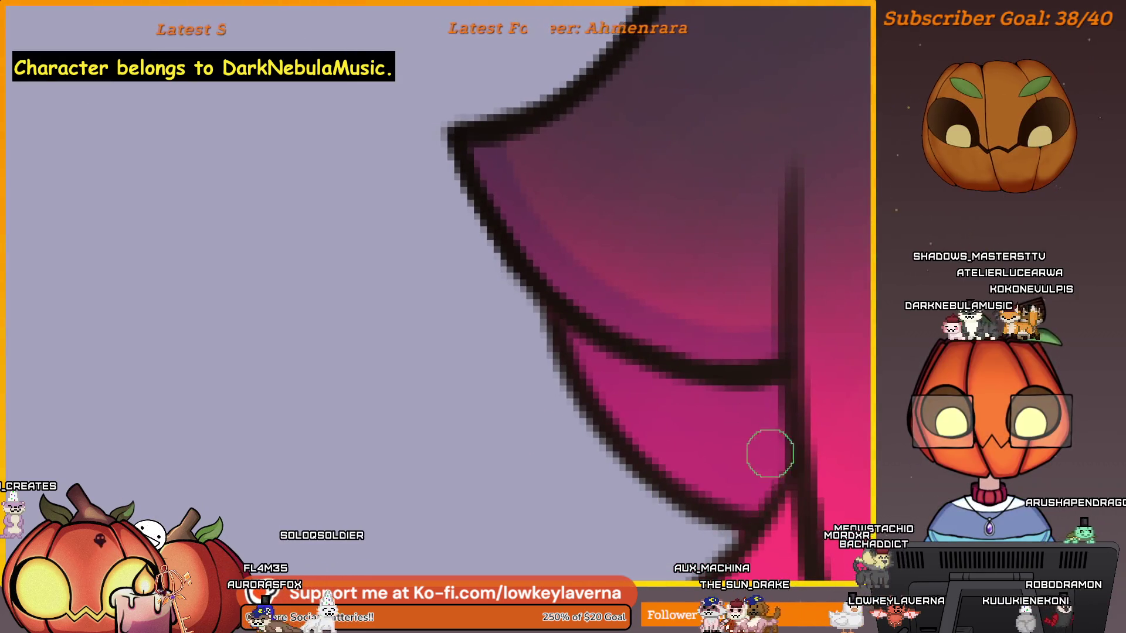
pyautogui.scroll(-3, 774, 410)
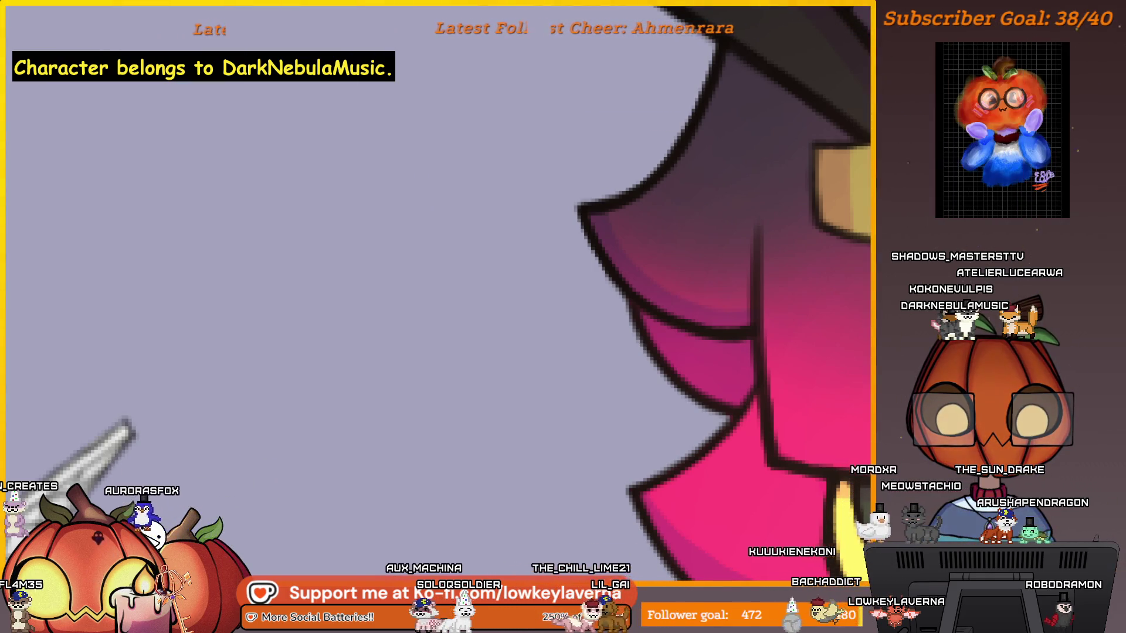
pyautogui.scroll(3, 728, 422)
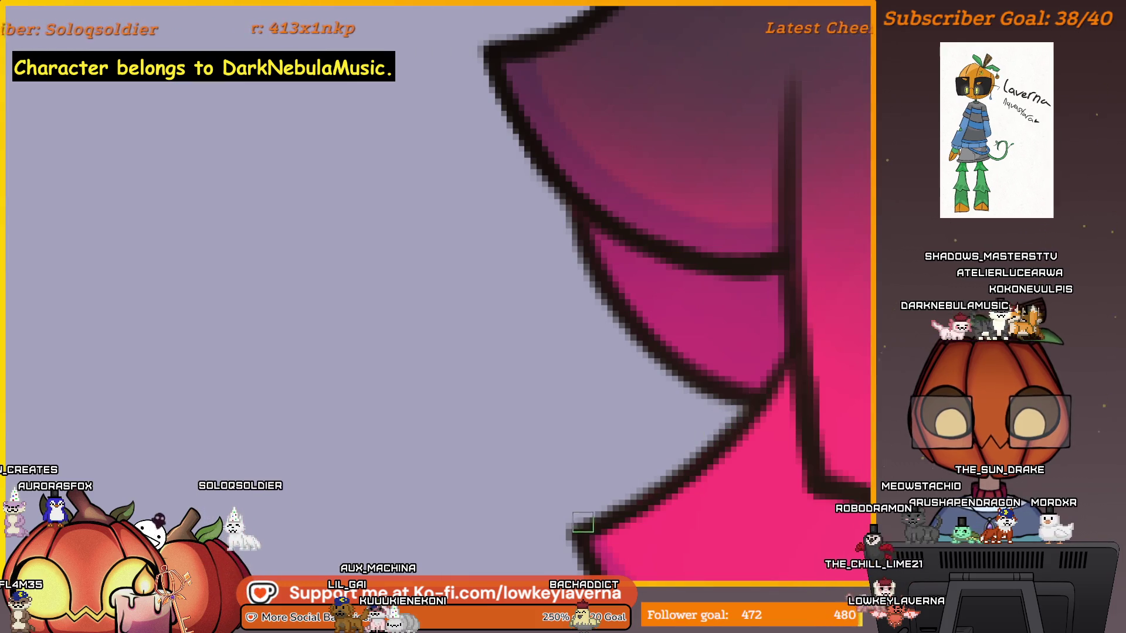
pyautogui.scroll(-5, 614, 327)
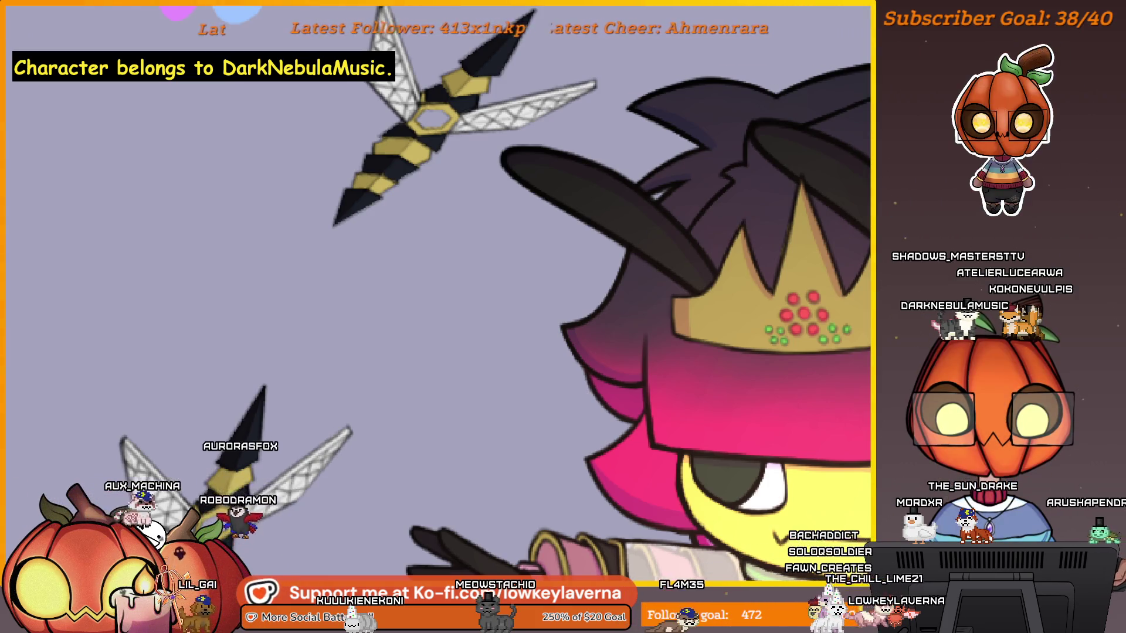
# Step: Frame the crown and face, paint a dark magenta band across the bangs, then undo it
pyautogui.scroll(-5, 676, 364)
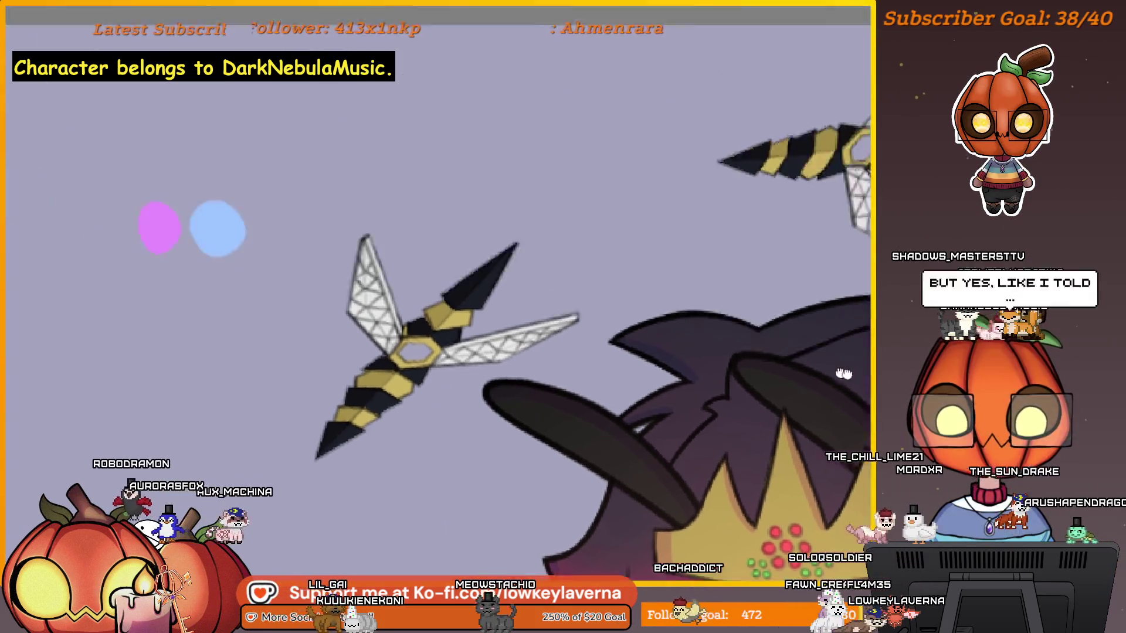
pyautogui.scroll(-5, 666, 372)
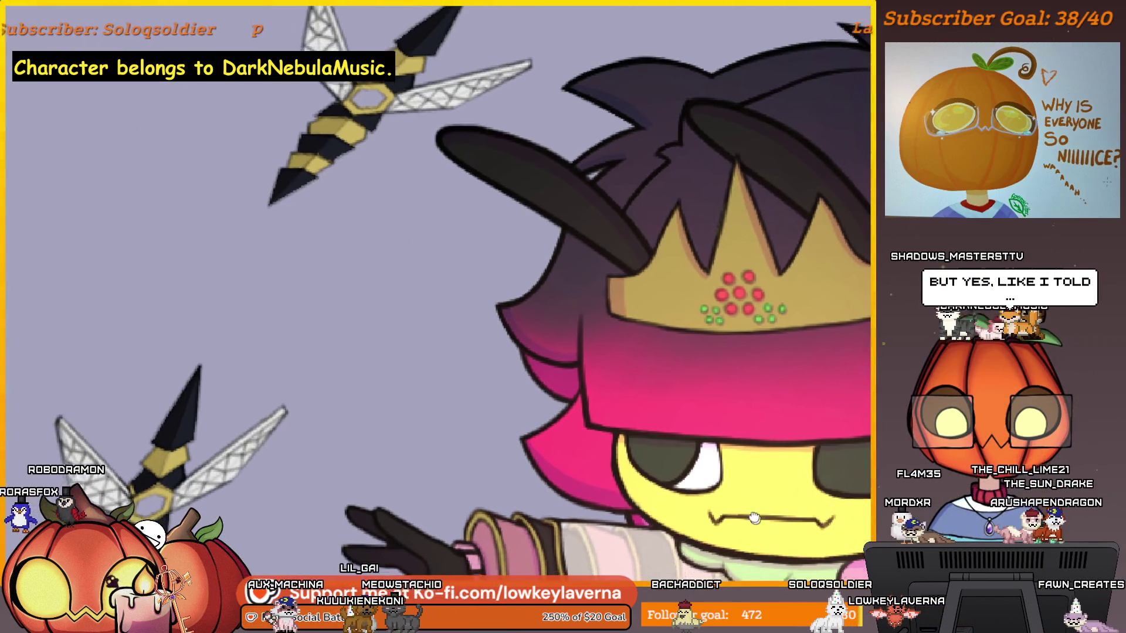
pyautogui.moveTo(754, 517); pyautogui.dragTo(721, 441)
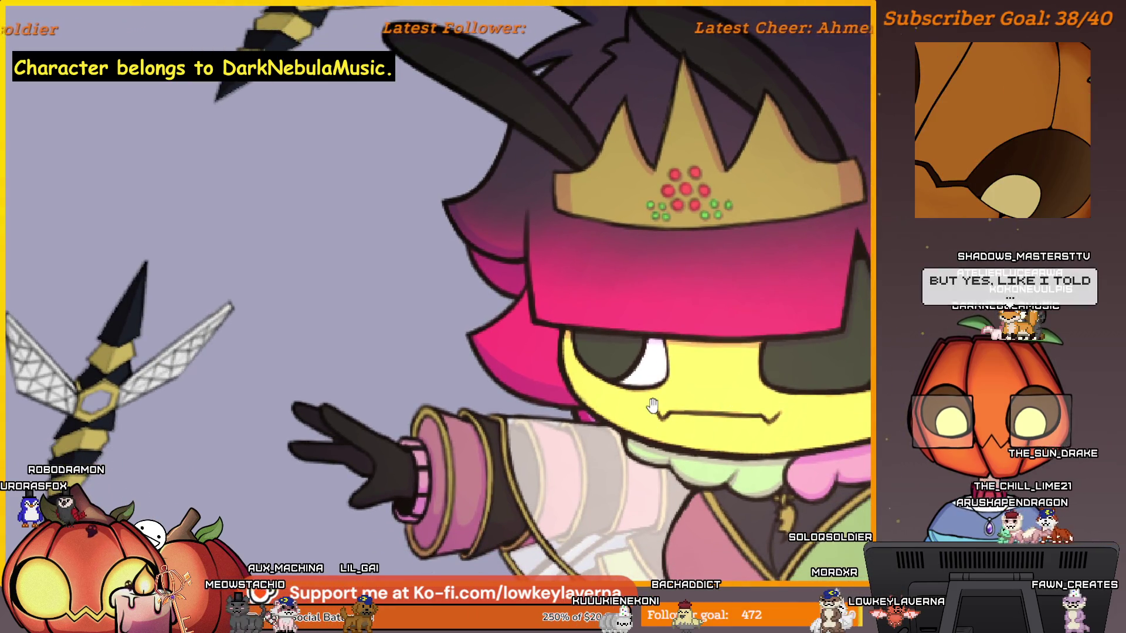
pyautogui.scroll(2, 645, 420)
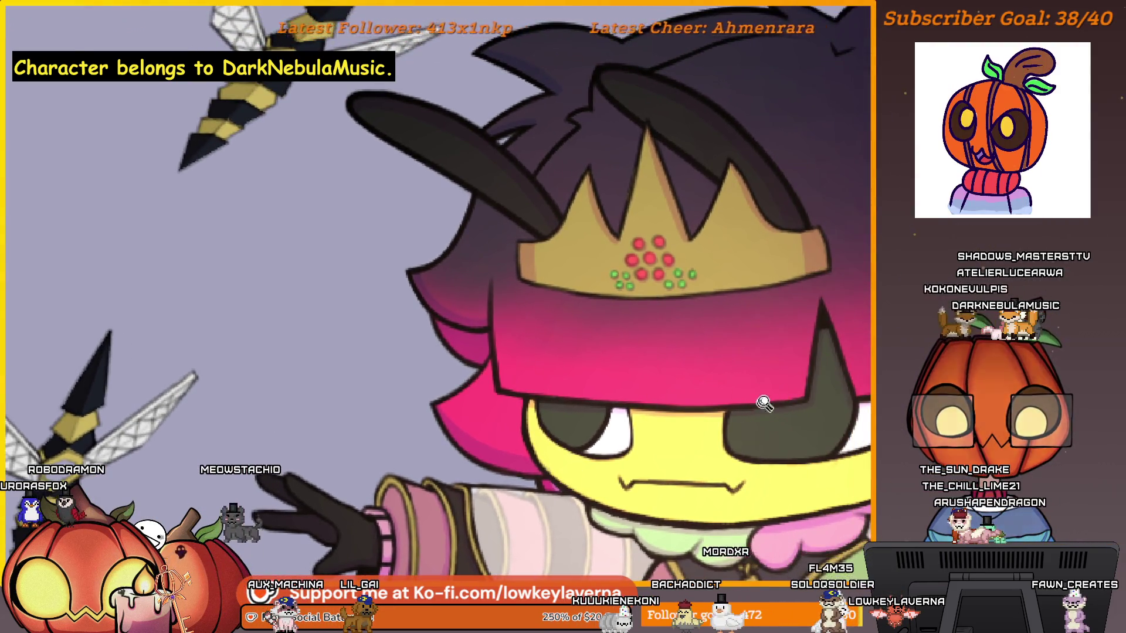
pyautogui.scroll(2, 762, 402)
pyautogui.moveTo(833, 366); pyautogui.dragTo(425, 375)
pyautogui.moveTo(787, 316)
pyautogui.mouseDown()
pyautogui.moveTo(636, 365)
pyautogui.moveTo(767, 269)
pyautogui.mouseUp()
pyautogui.hotkey('ctrl', 'z')
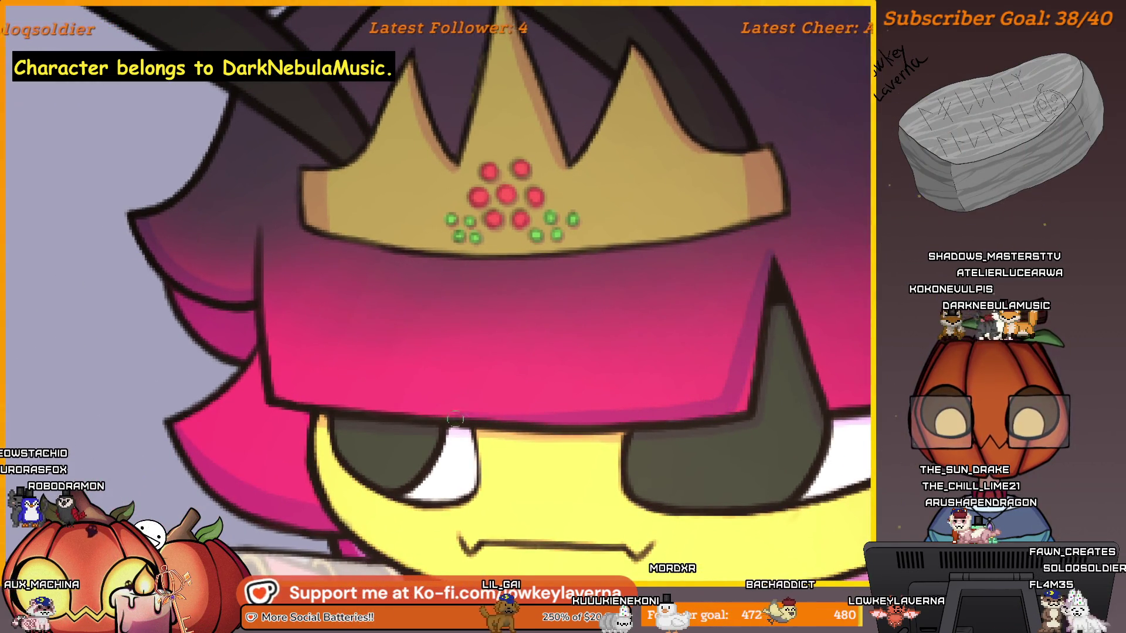
# Step: Zoom out and pan across the canvas to the teal-haired bee reference image
pyautogui.press(']')
pyautogui.press(']')
pyautogui.press(']')
pyautogui.moveTo(708, 408); pyautogui.dragTo(728, 414)
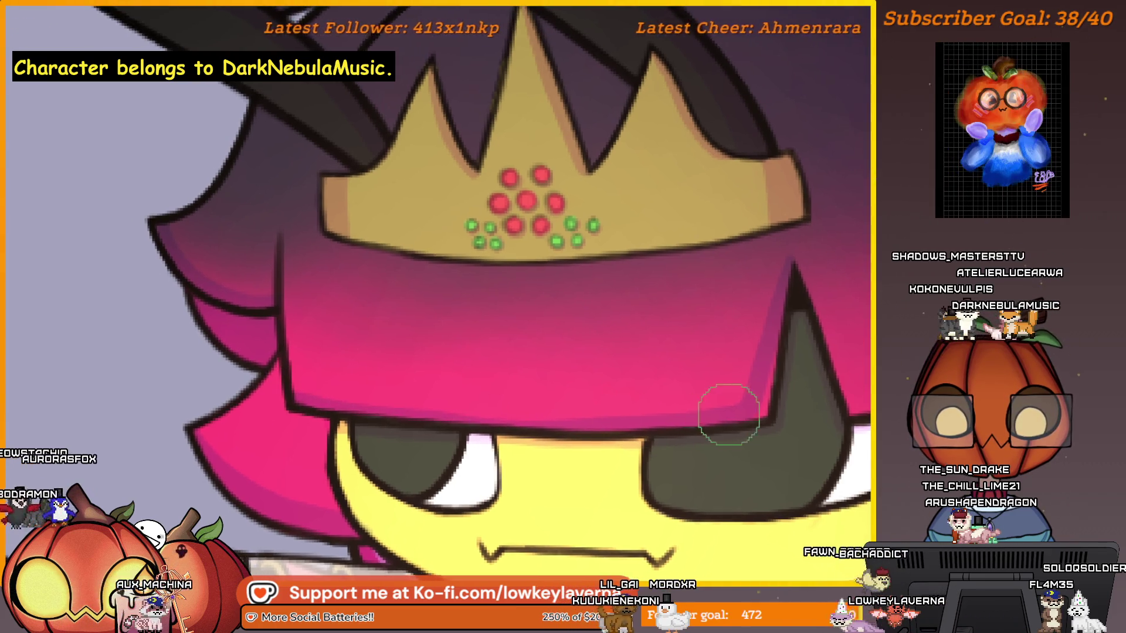
pyautogui.moveTo(784, 360); pyautogui.dragTo(769, 313)
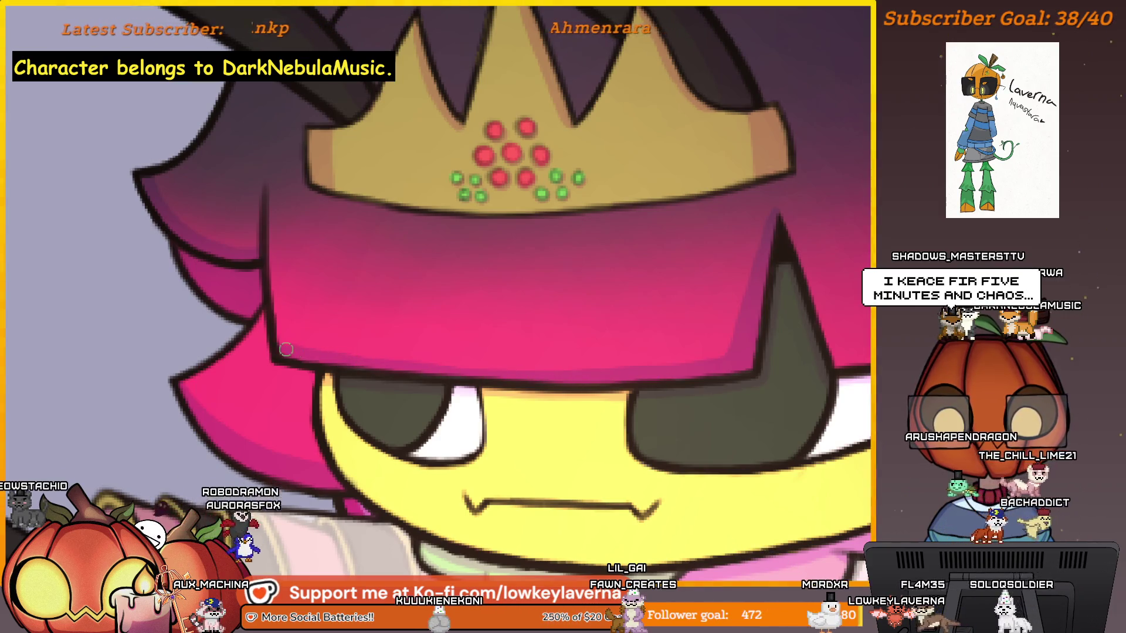
pyautogui.scroll(-10, 441, 409)
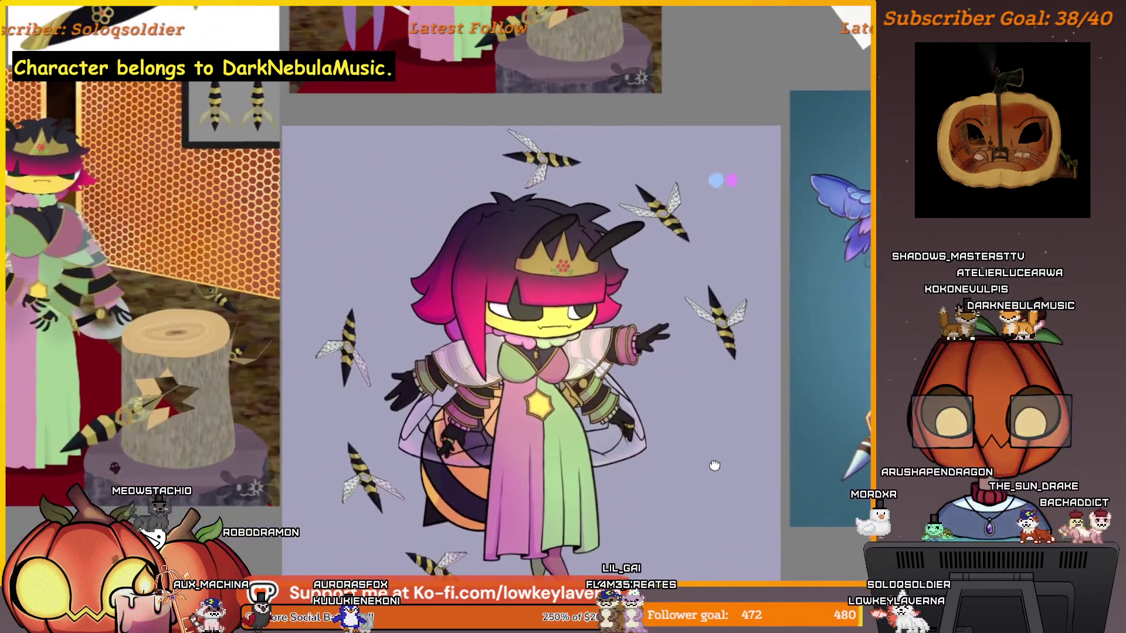
pyautogui.moveTo(714, 464); pyautogui.dragTo(326, 525)
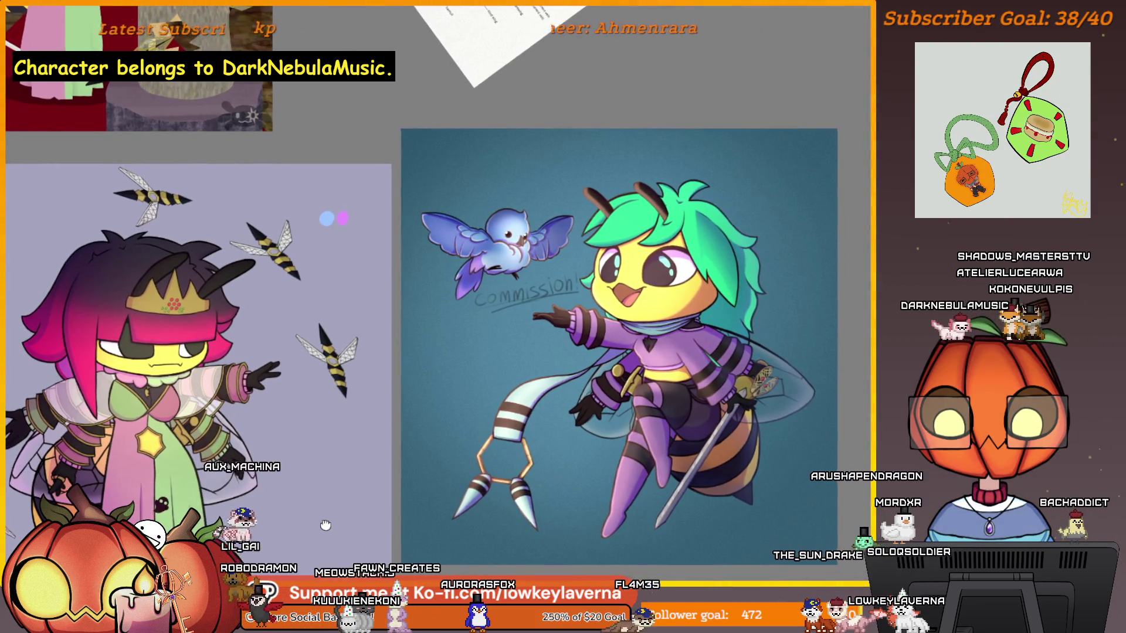
# Step: Move away from the teal bee commission and centre the crowned bee drawing with its wasps
pyautogui.moveTo(326, 526)
pyautogui.mouseDown()
pyautogui.moveTo(679, 490)
pyautogui.moveTo(382, 505)
pyautogui.moveTo(353, 552)
pyautogui.mouseUp()
pyautogui.scroll(5, 755, 277)
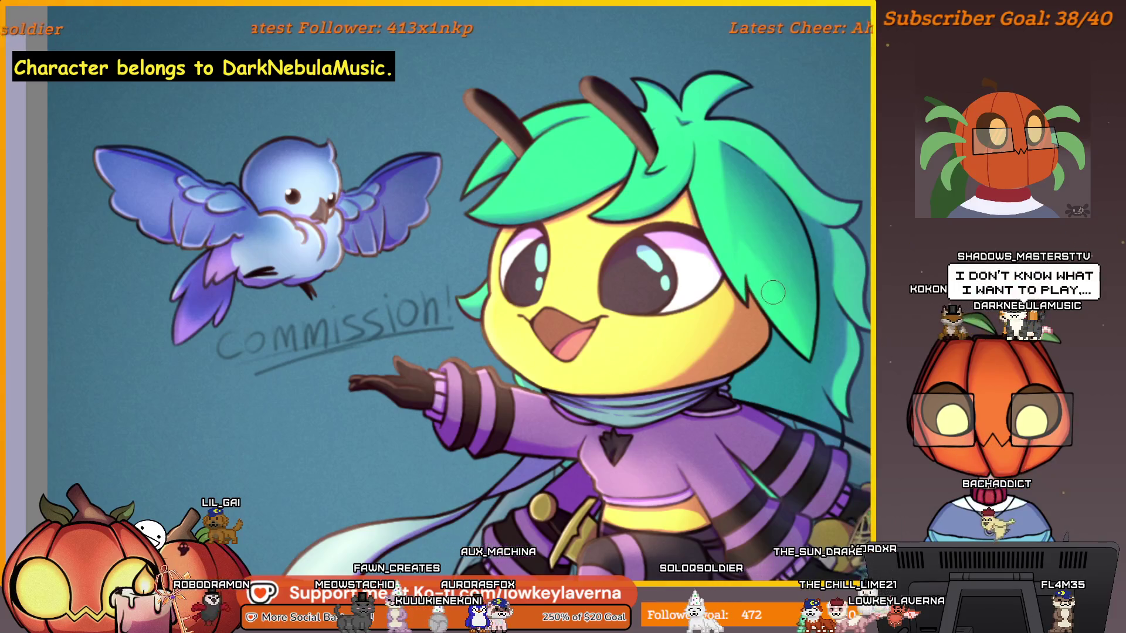
pyautogui.scroll(-5, 776, 290)
pyautogui.moveTo(401, 423); pyautogui.dragTo(653, 413)
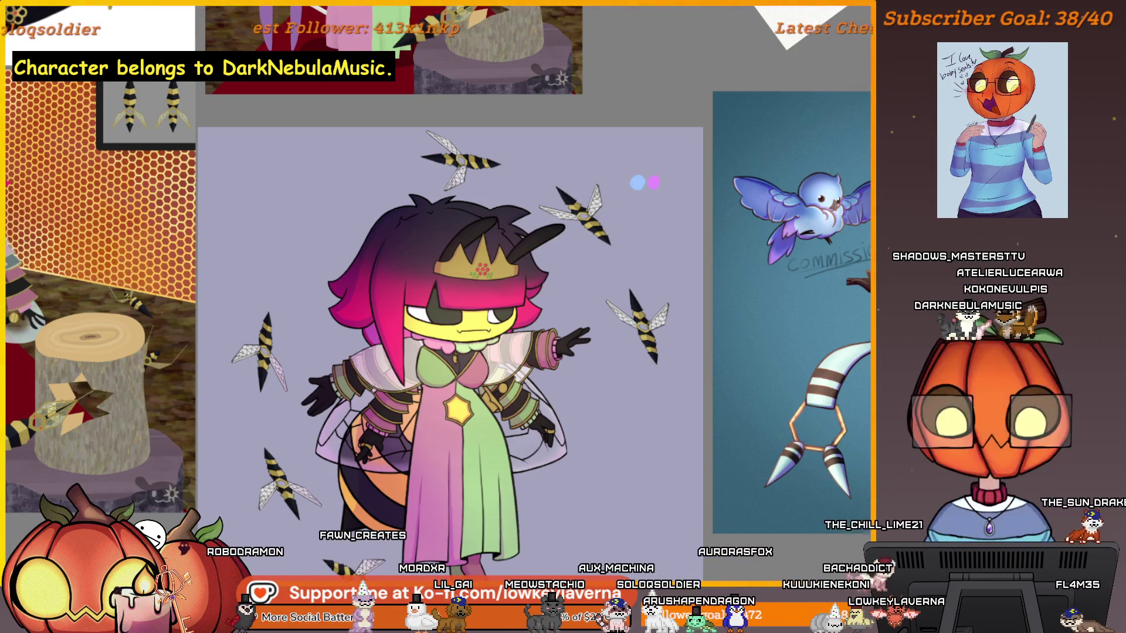
# Step: Zoom in on the crown and face, then pan the close-up across the hair
pyautogui.click(561, 313)
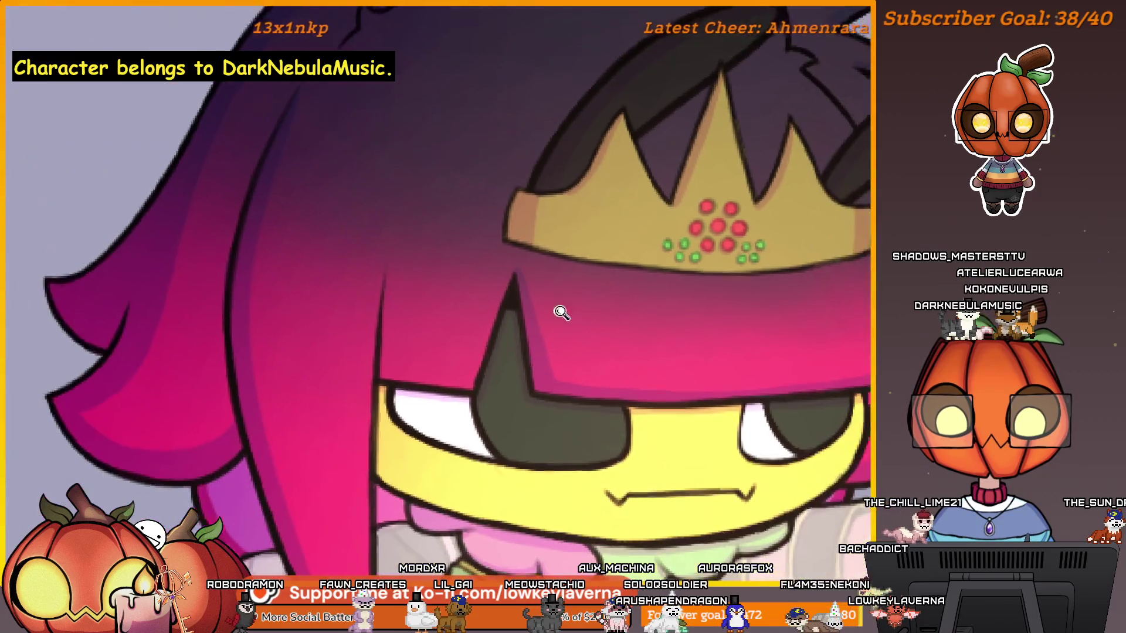
pyautogui.moveTo(561, 312); pyautogui.dragTo(606, 309)
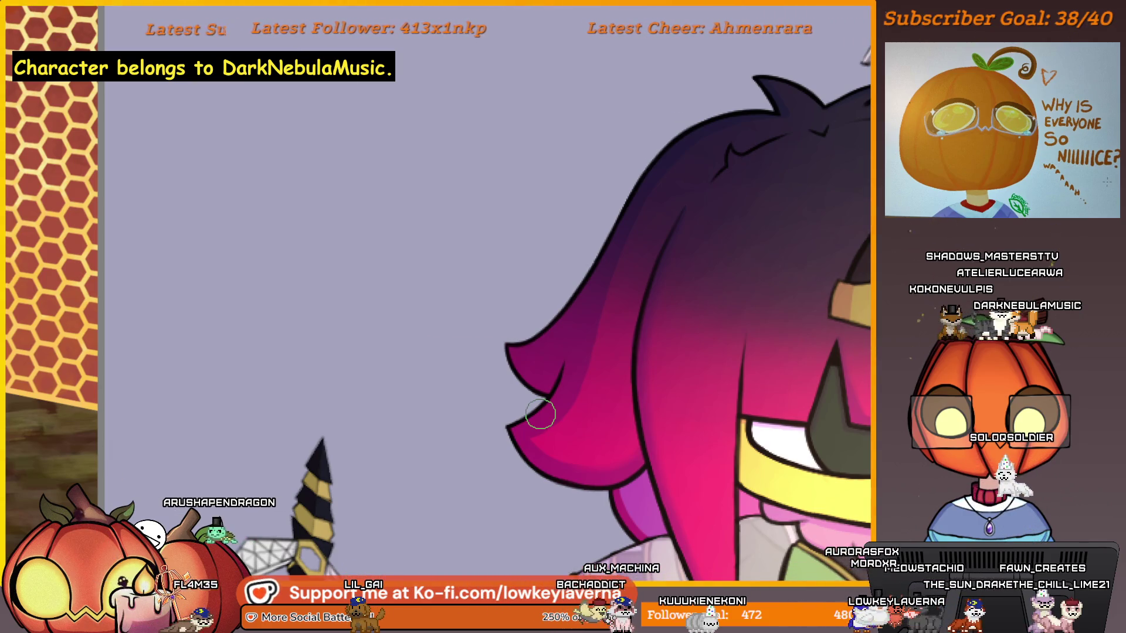
pyautogui.scroll(3, 581, 432)
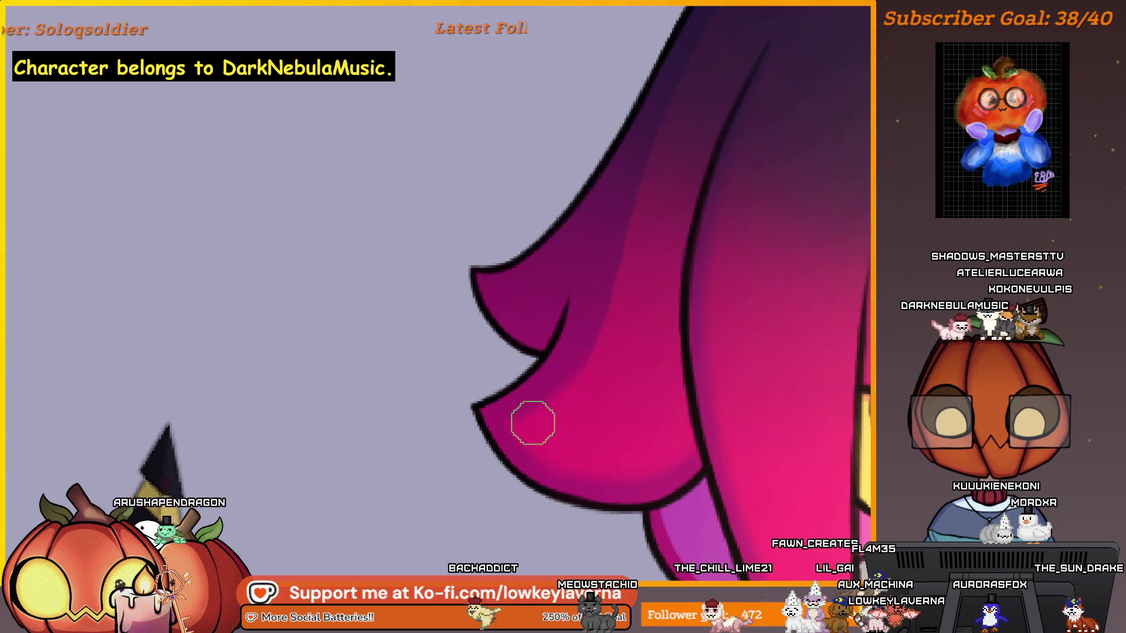
pyautogui.scroll(-2, 645, 377)
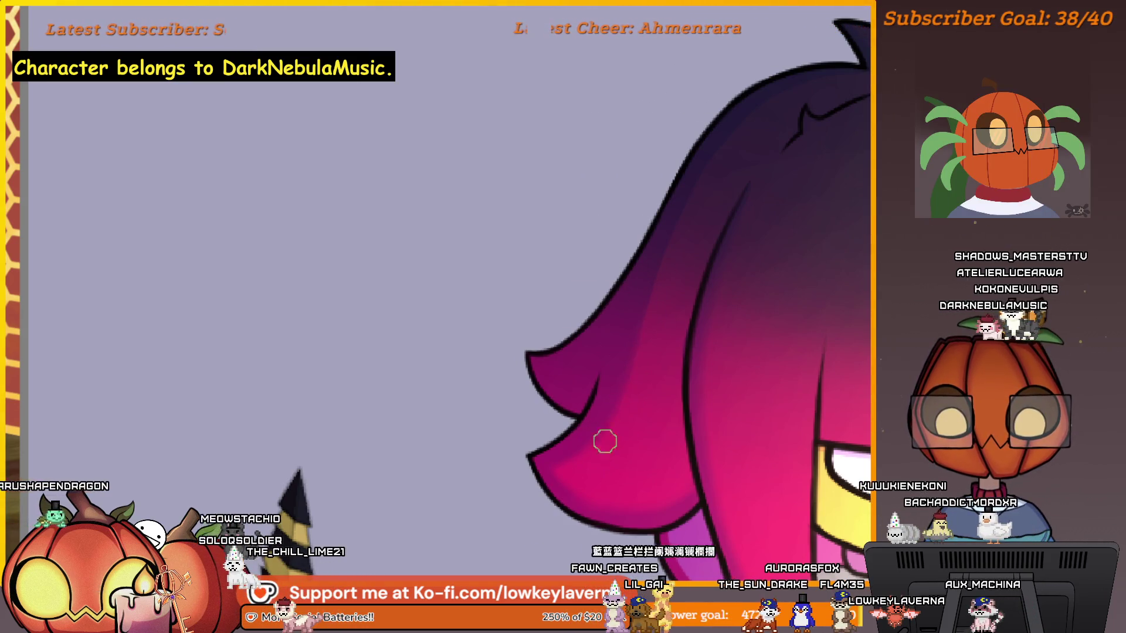
pyautogui.scroll(-2, 570, 434)
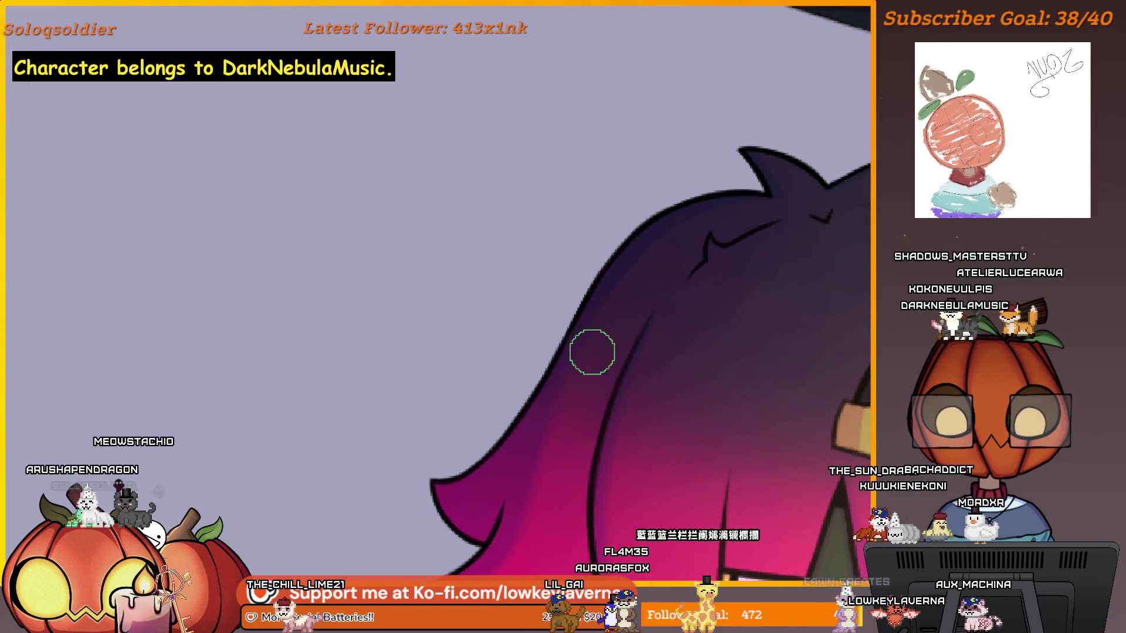
# Step: Zoom in and pan across the top of the hair, resizing the brush smaller then larger
pyautogui.scroll(2, 776, 231)
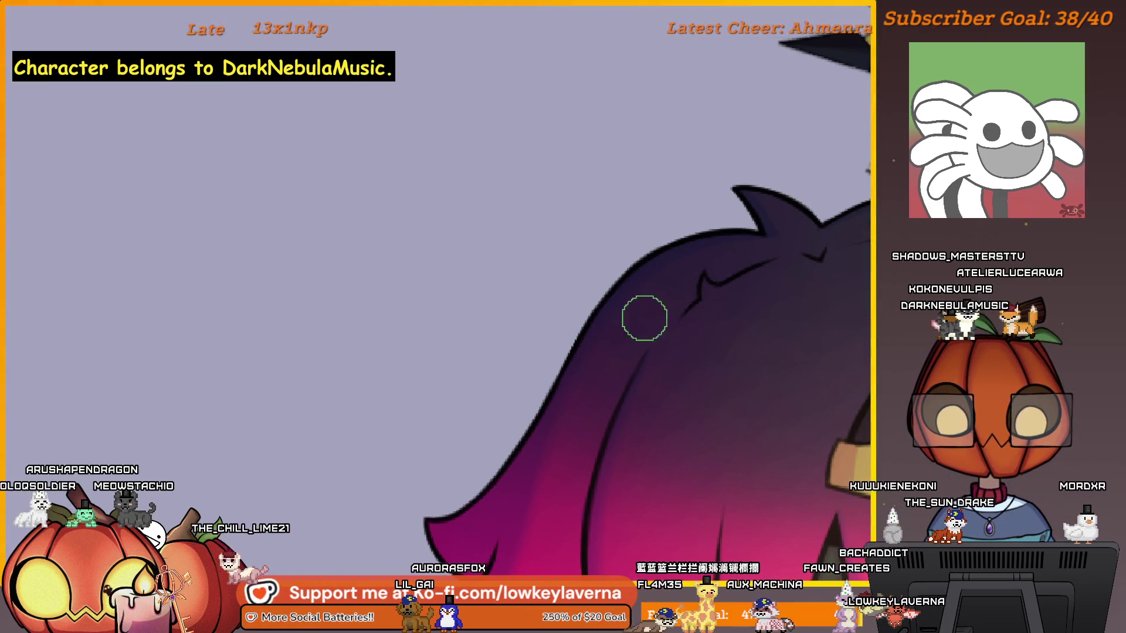
pyautogui.press('[')
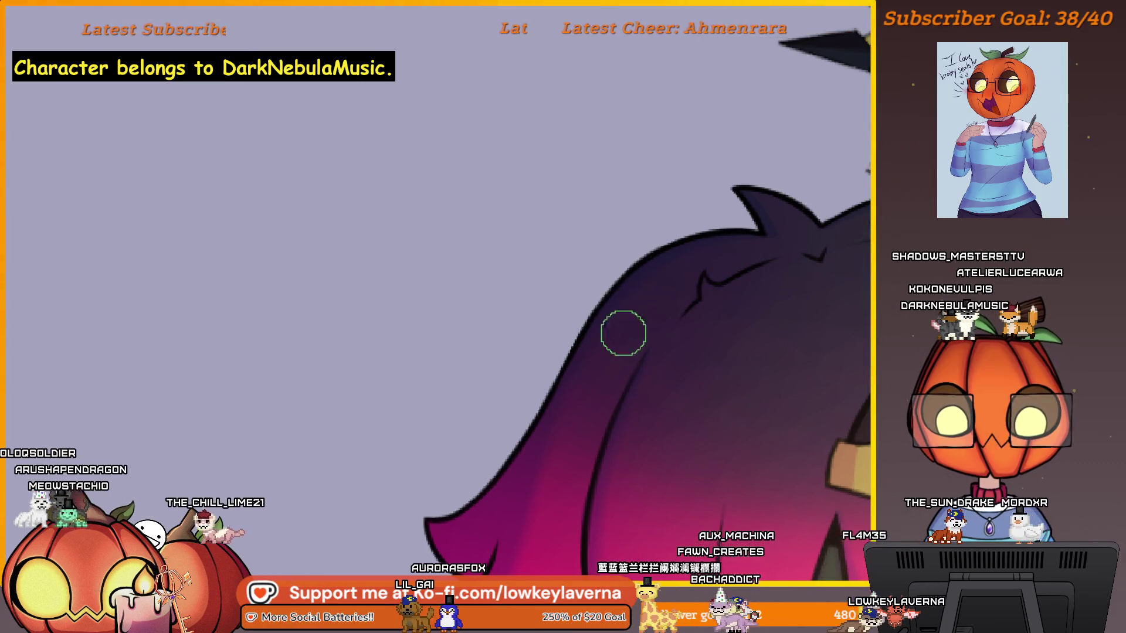
pyautogui.moveTo(733, 302)
pyautogui.mouseDown()
pyautogui.moveTo(702, 305)
pyautogui.moveTo(731, 283)
pyautogui.mouseUp()
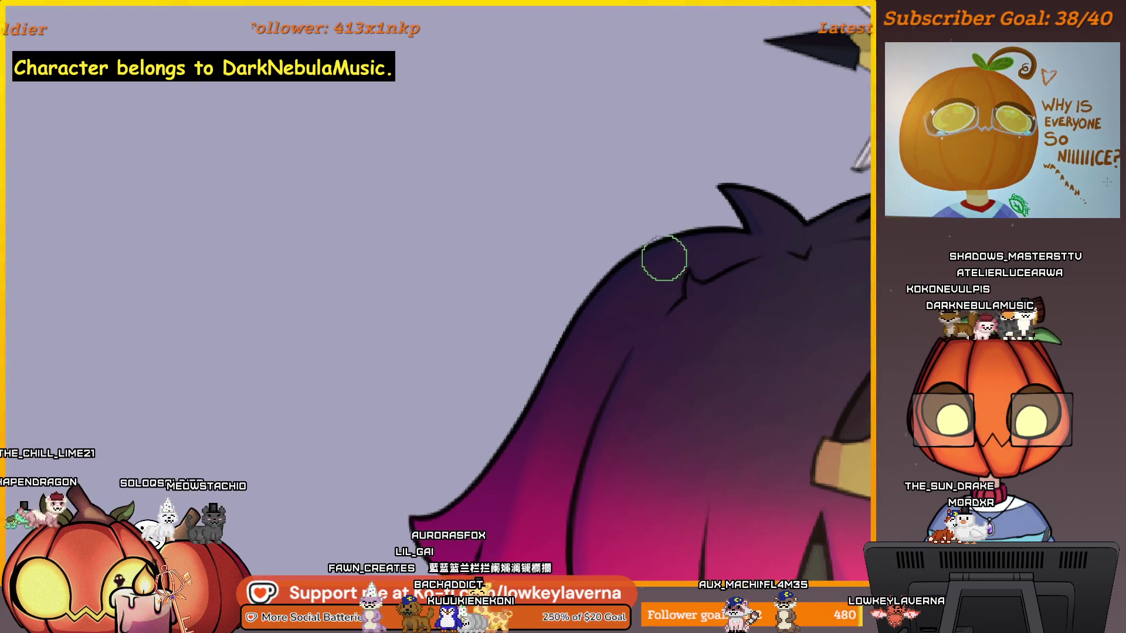
pyautogui.press(']')
pyautogui.press(']')
pyautogui.press(']')
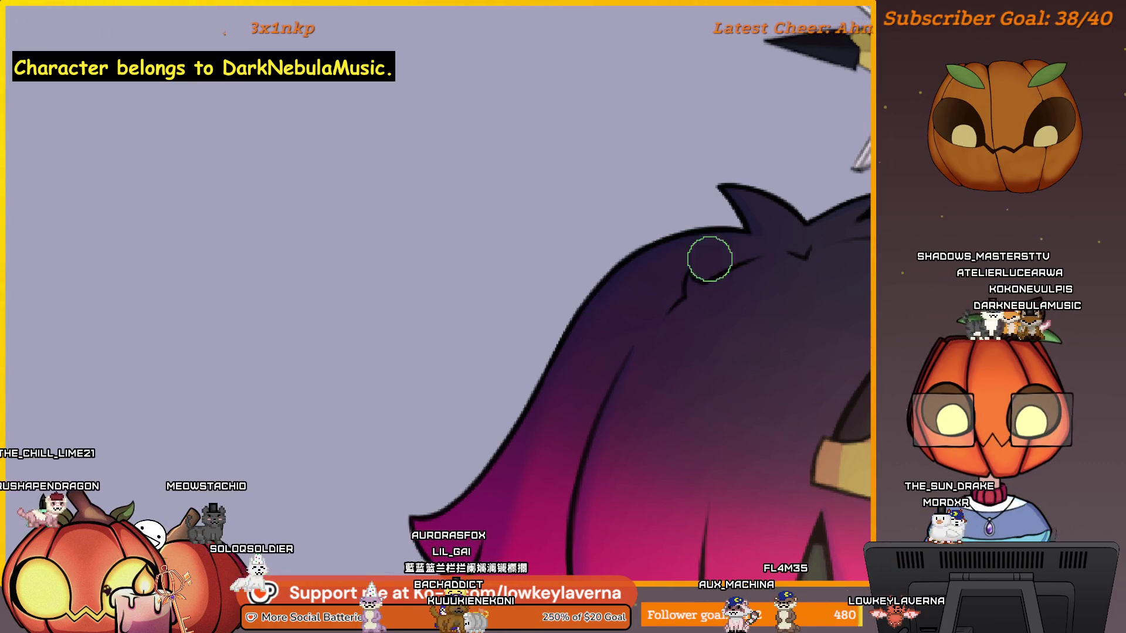
pyautogui.moveTo(690, 283); pyautogui.dragTo(661, 231)
pyautogui.press(']')
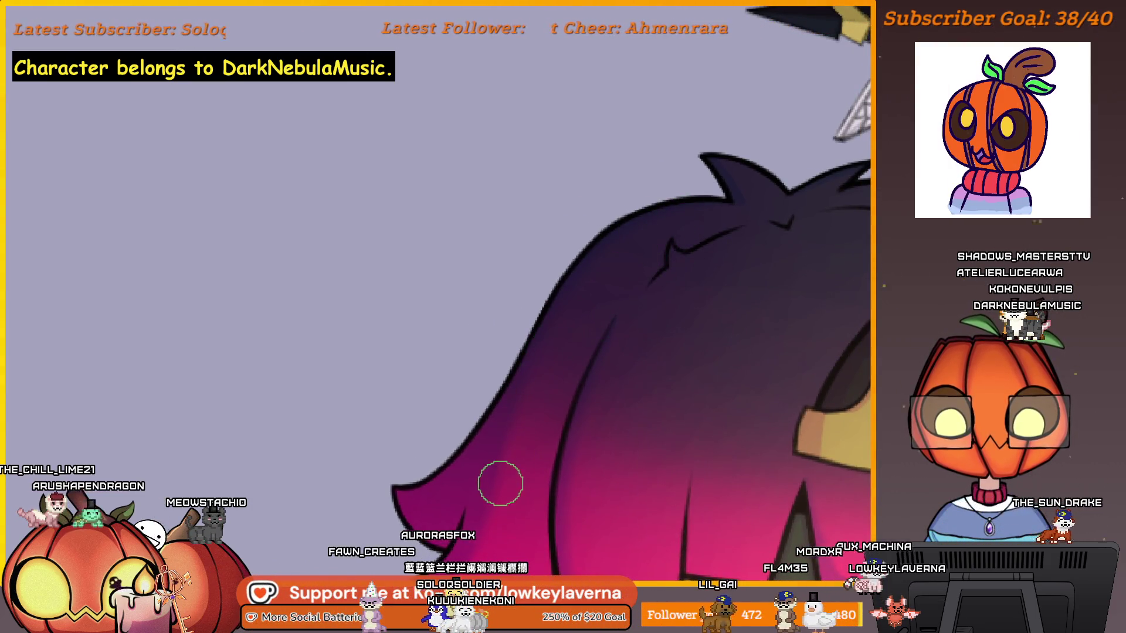
pyautogui.moveTo(486, 508)
pyautogui.mouseDown()
pyautogui.moveTo(574, 402)
pyautogui.moveTo(614, 413)
pyautogui.mouseUp()
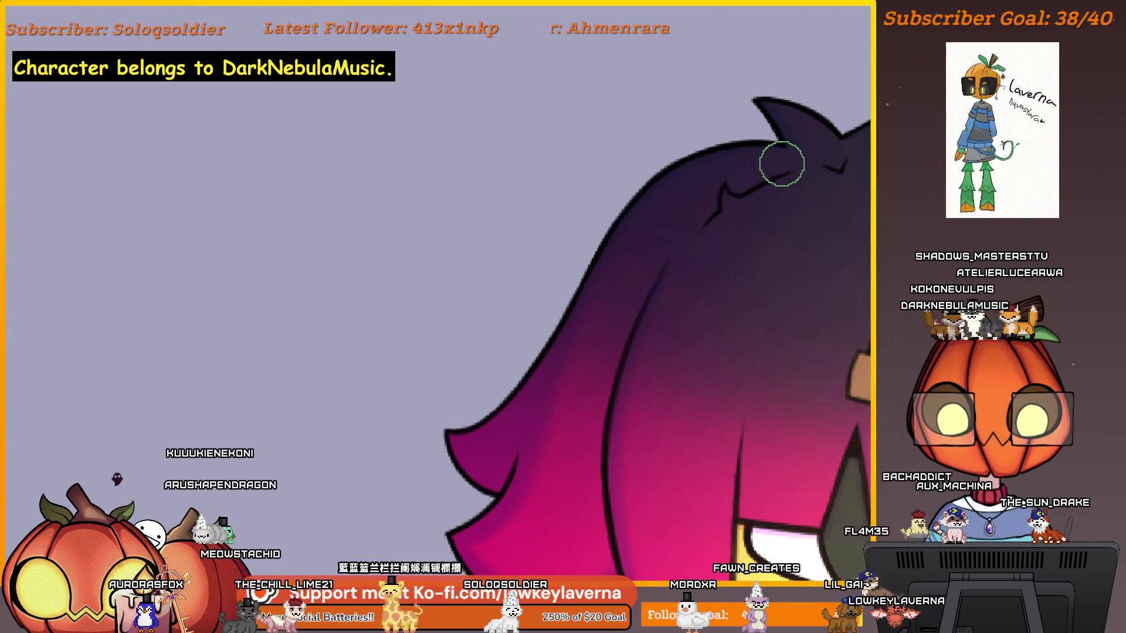
# Step: Reveal the wasp above the hair, centre on the hair spikes, and zoom out
pyautogui.moveTo(810, 193)
pyautogui.mouseDown()
pyautogui.moveTo(679, 291)
pyautogui.moveTo(715, 271)
pyautogui.mouseUp()
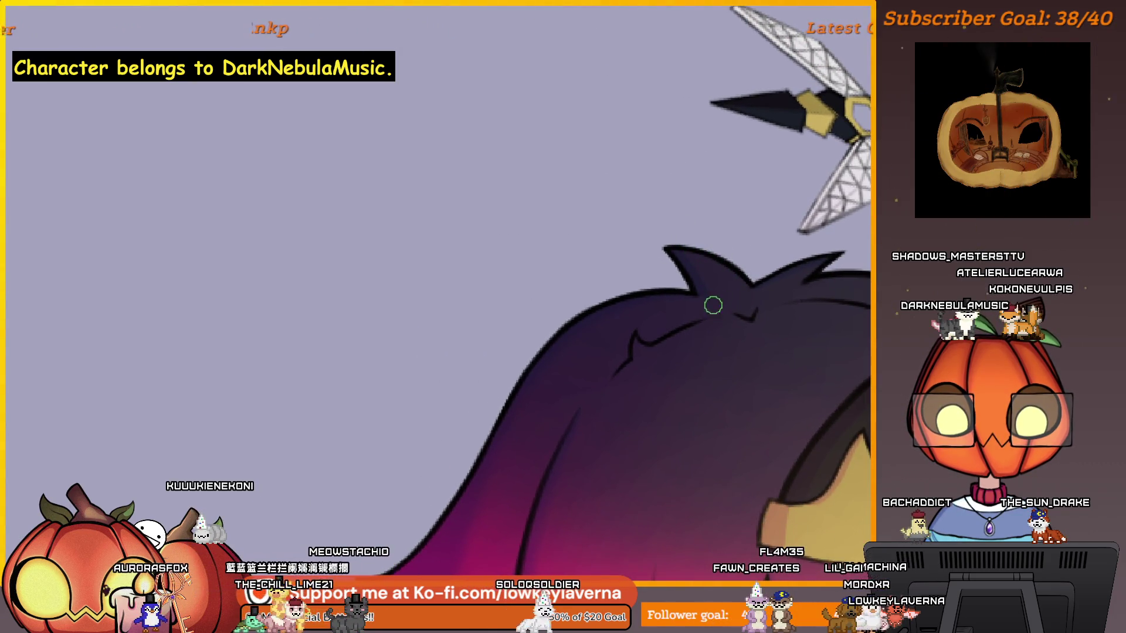
pyautogui.moveTo(710, 292); pyautogui.dragTo(806, 255)
pyautogui.scroll(3, 707, 330)
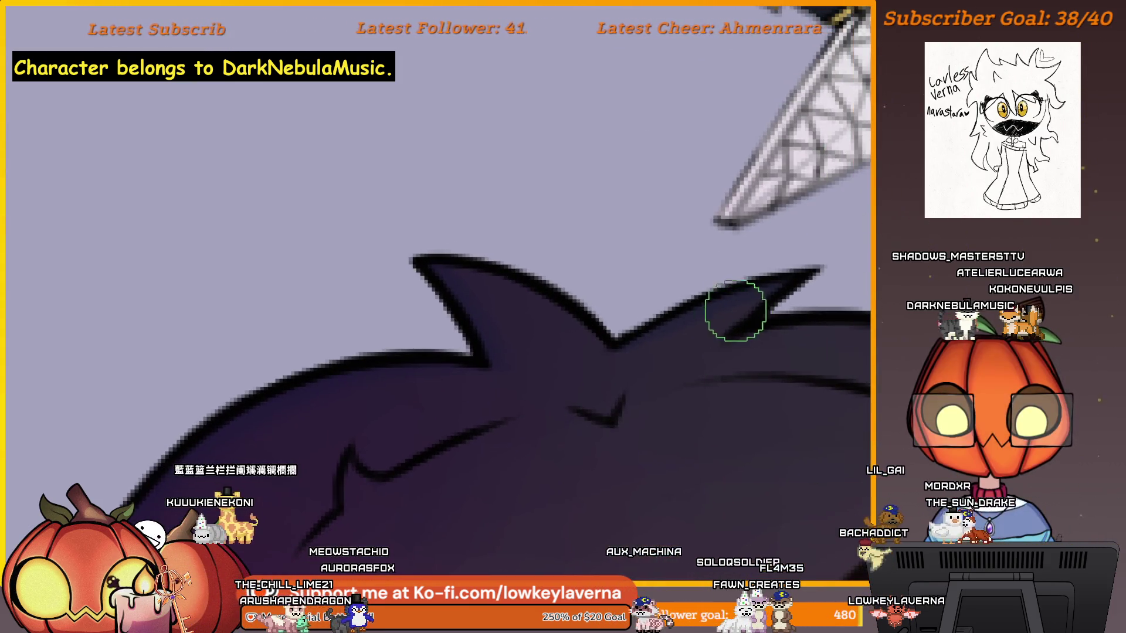
pyautogui.moveTo(722, 327); pyautogui.dragTo(713, 345)
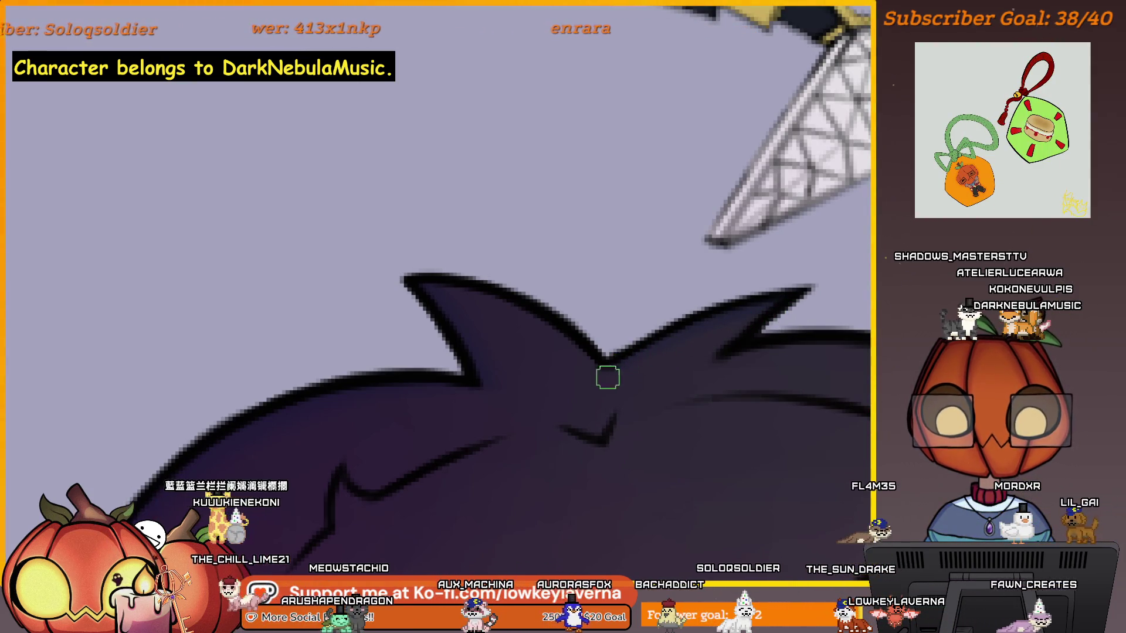
pyautogui.moveTo(615, 375); pyautogui.dragTo(703, 329)
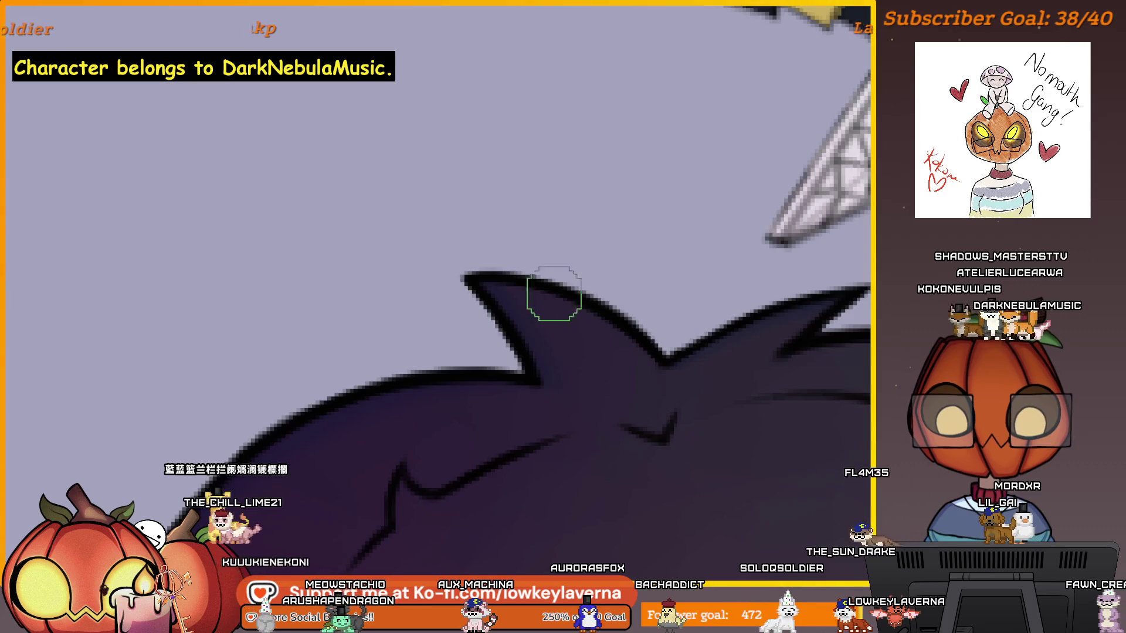
pyautogui.scroll(-4, 594, 332)
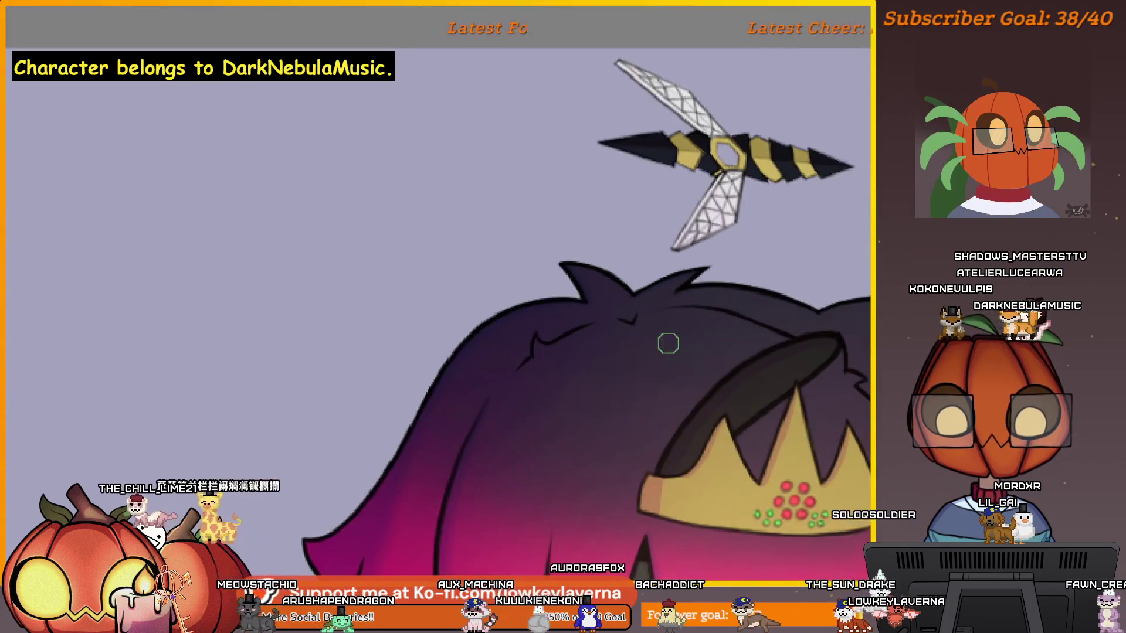
# Step: Enlarge the brush and zoom in and out around the face and crown
pyautogui.scroll(3, 590, 417)
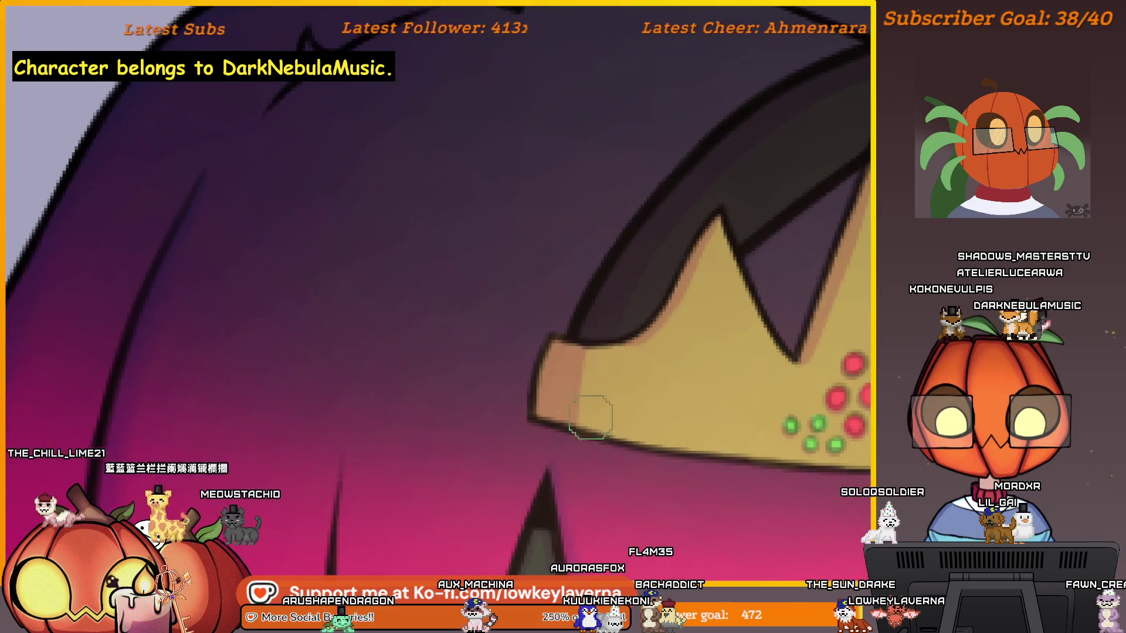
pyautogui.press(']')
pyautogui.press(']')
pyautogui.press(']')
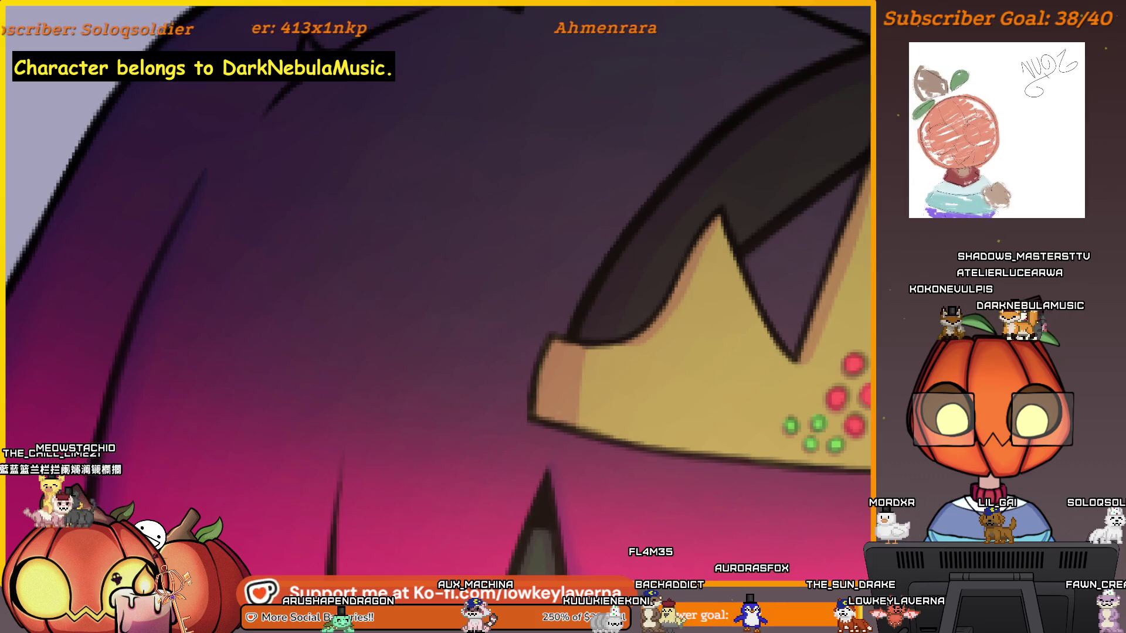
pyautogui.scroll(-3, 543, 508)
pyautogui.scroll(-2, 542, 509)
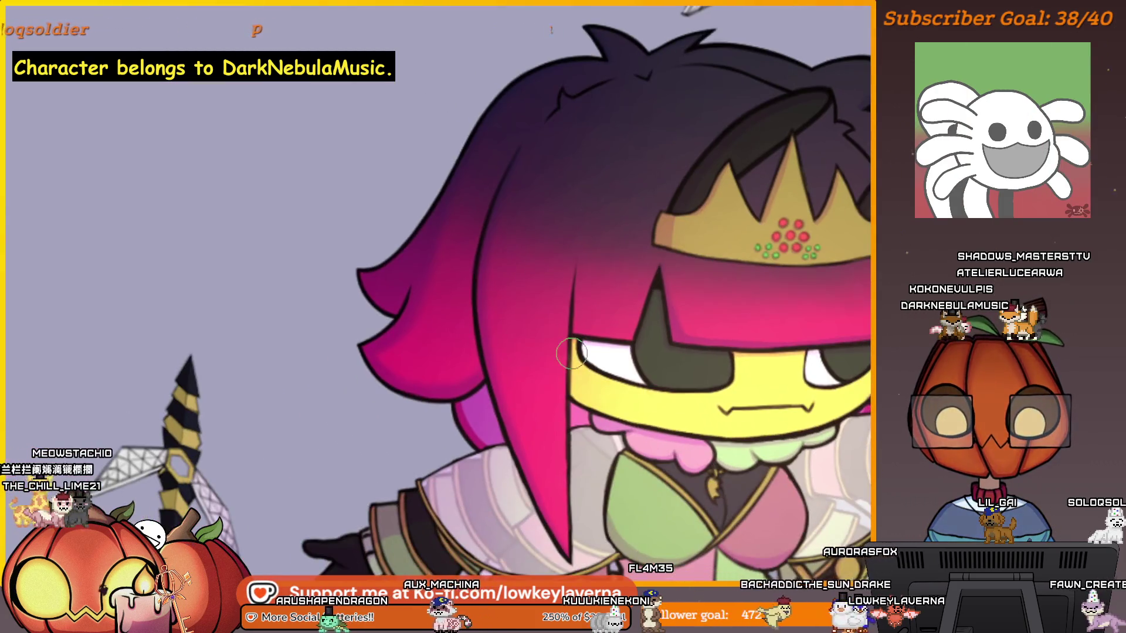
pyautogui.scroll(5, 704, 339)
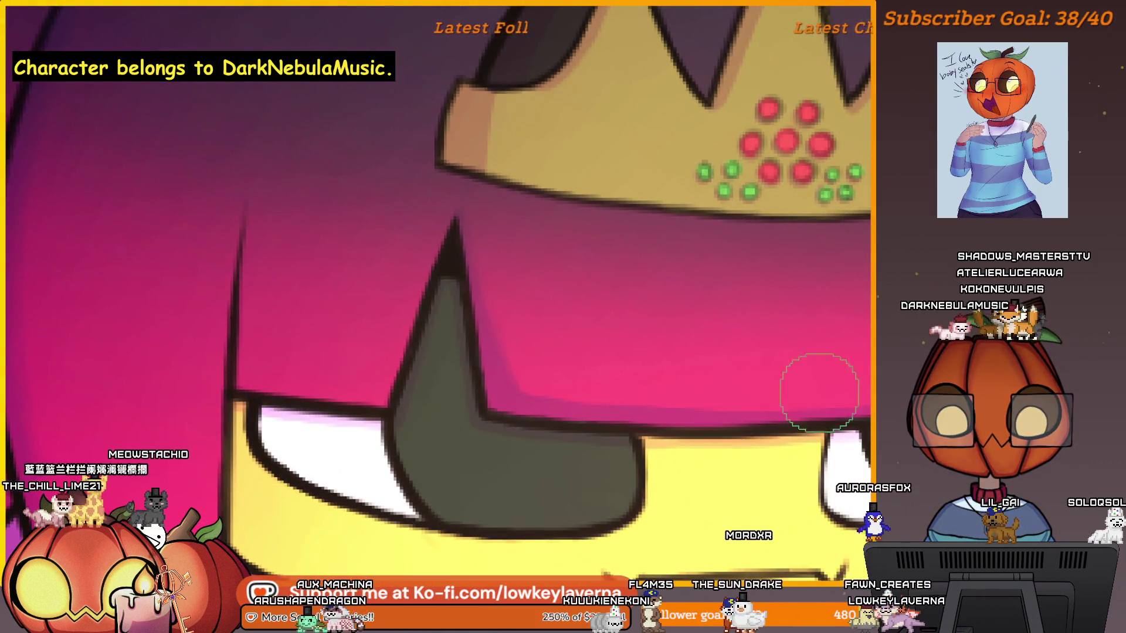
pyautogui.scroll(-1, 771, 344)
pyautogui.scroll(1, 714, 367)
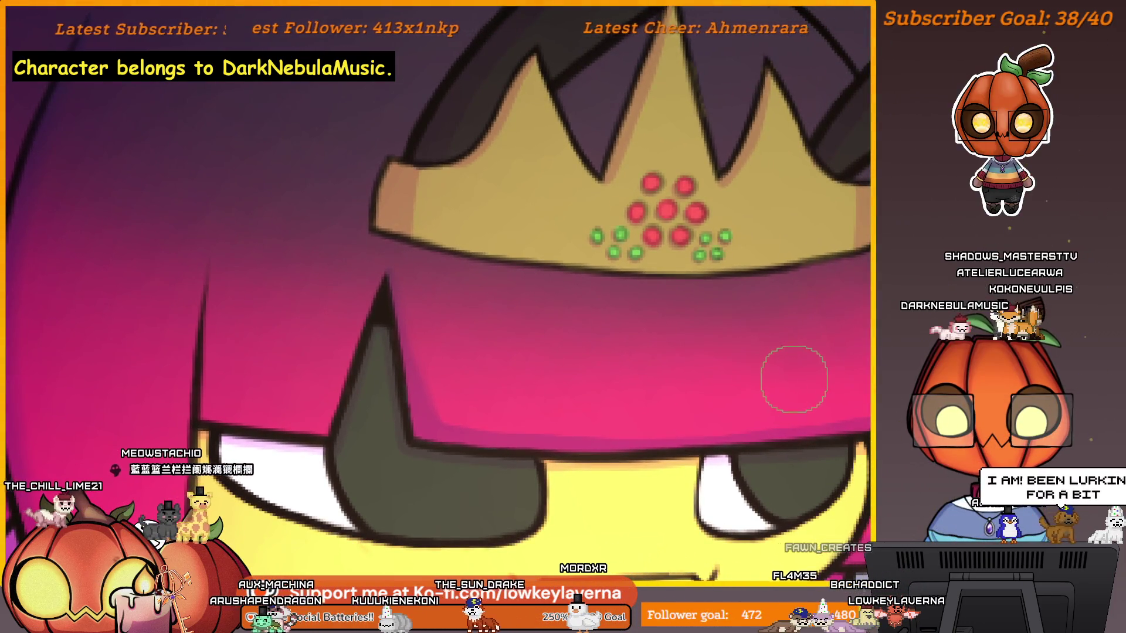
pyautogui.scroll(-1, 736, 405)
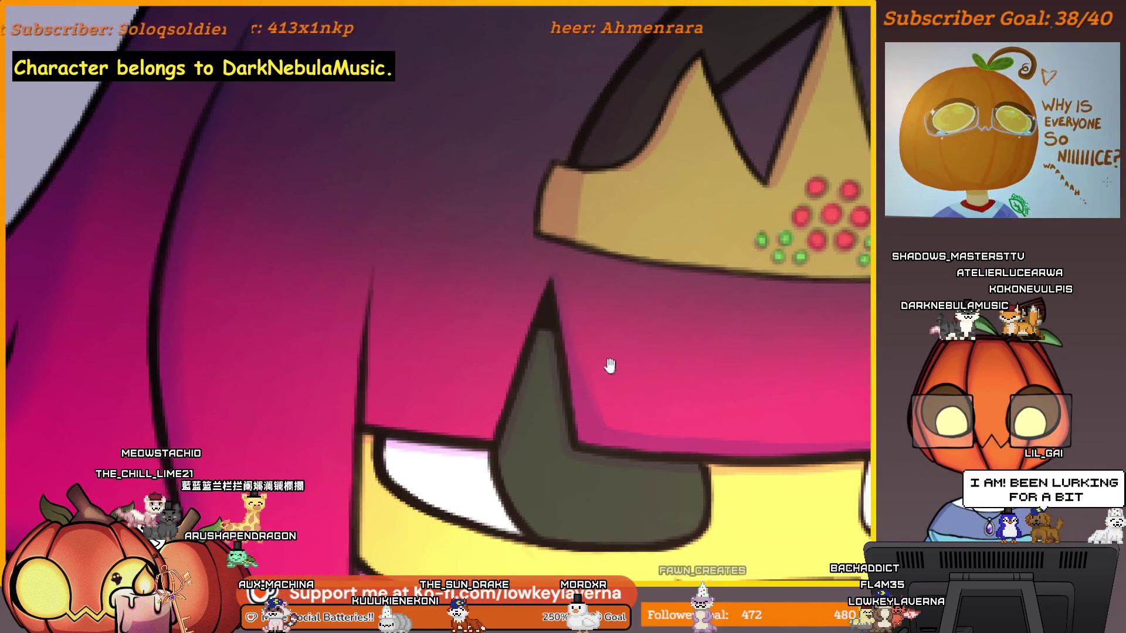
pyautogui.scroll(1, 576, 344)
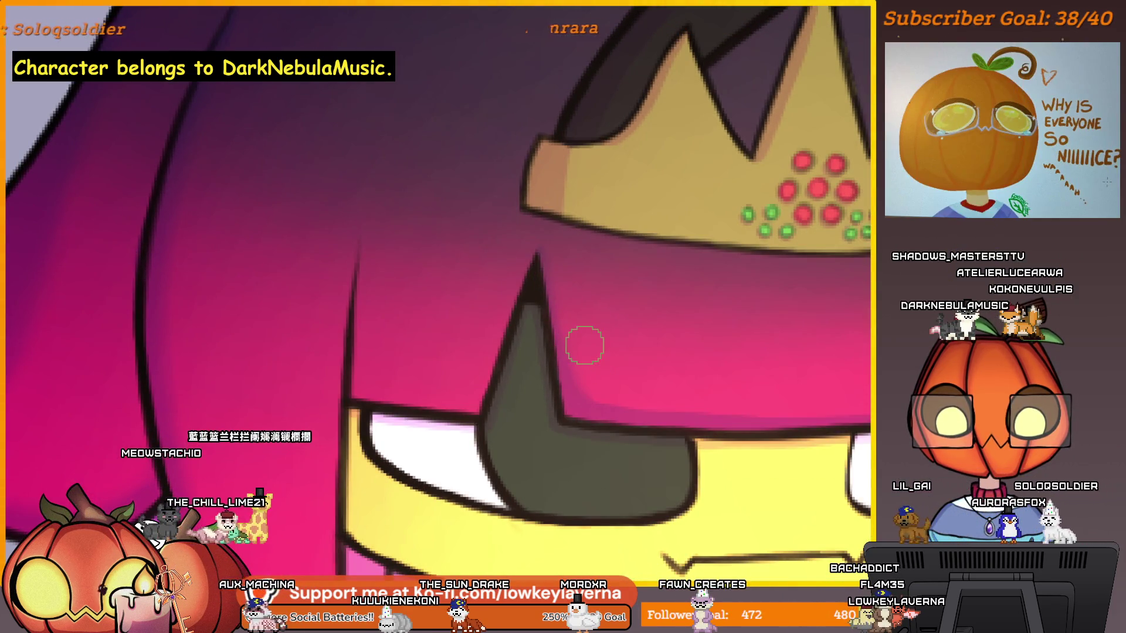
# Step: Mirror the canvas horizontally and frame the face, crown and outstretched sleeve
pyautogui.press('m')
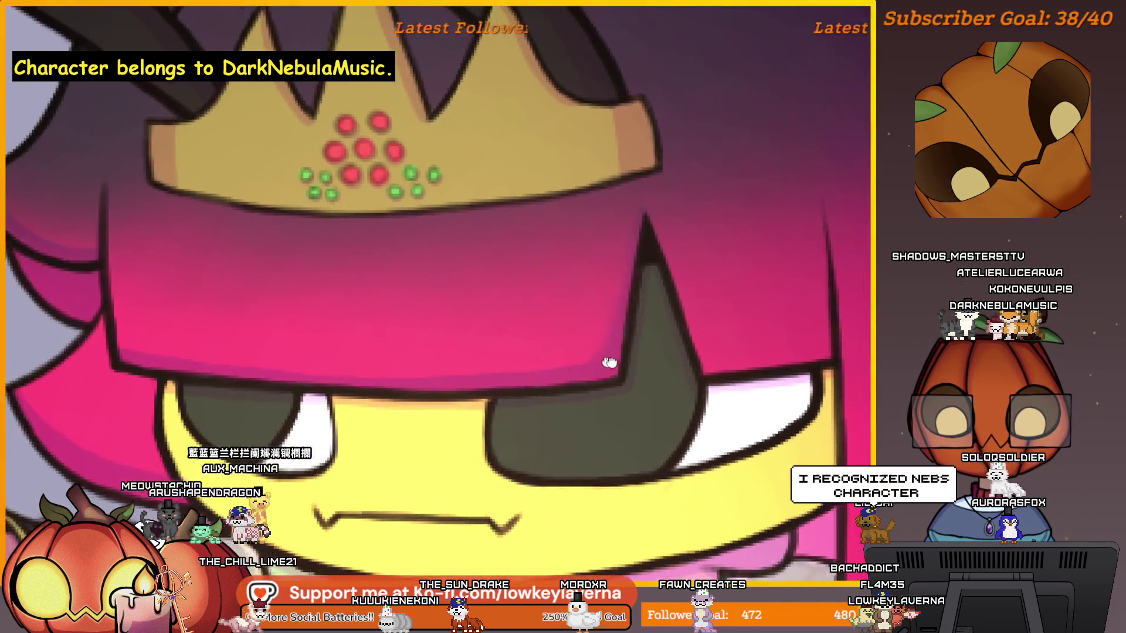
pyautogui.moveTo(609, 362); pyautogui.dragTo(739, 377)
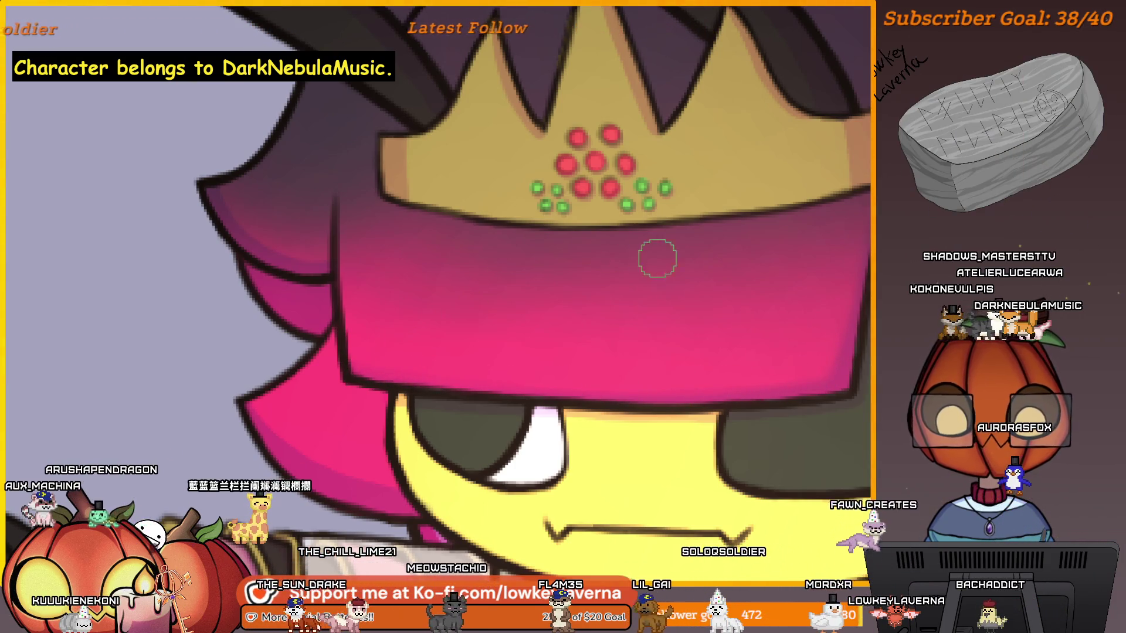
pyautogui.scroll(-1, 709, 368)
pyautogui.scroll(2, 709, 368)
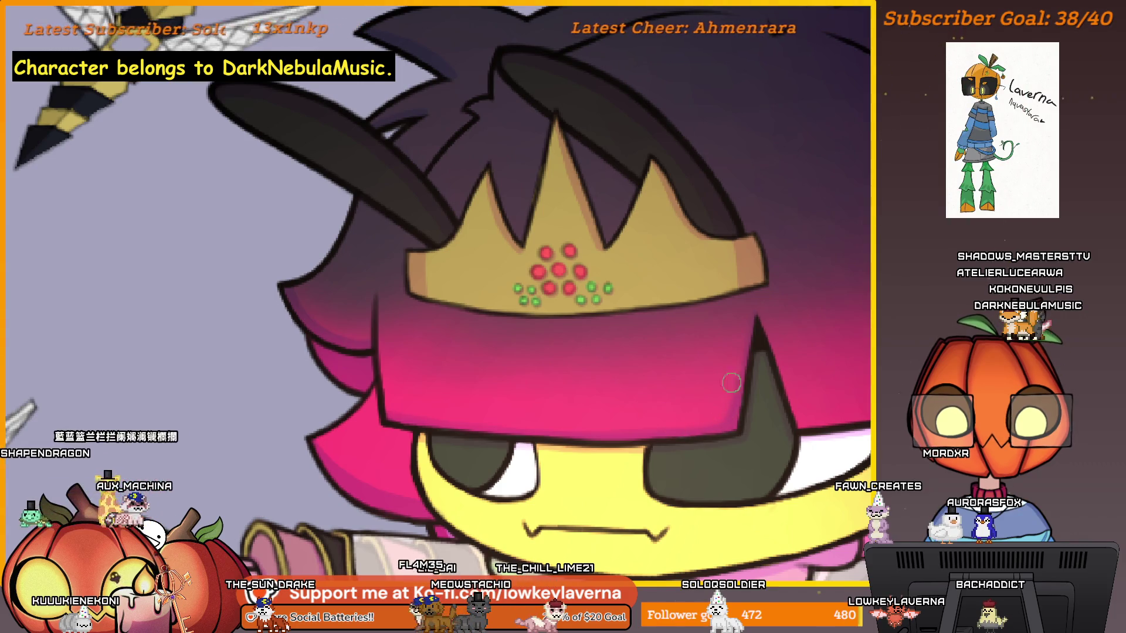
pyautogui.scroll(-2, 756, 319)
pyautogui.moveTo(717, 466); pyautogui.dragTo(687, 419)
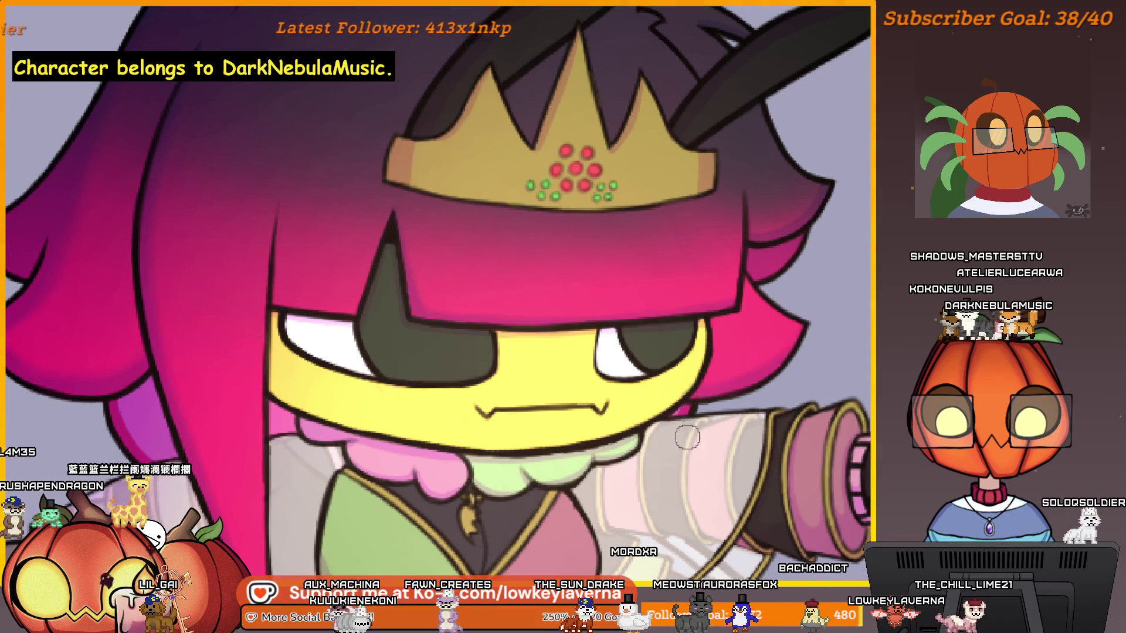
pyautogui.scroll(-2, 687, 437)
pyautogui.moveTo(524, 211); pyautogui.dragTo(589, 301)
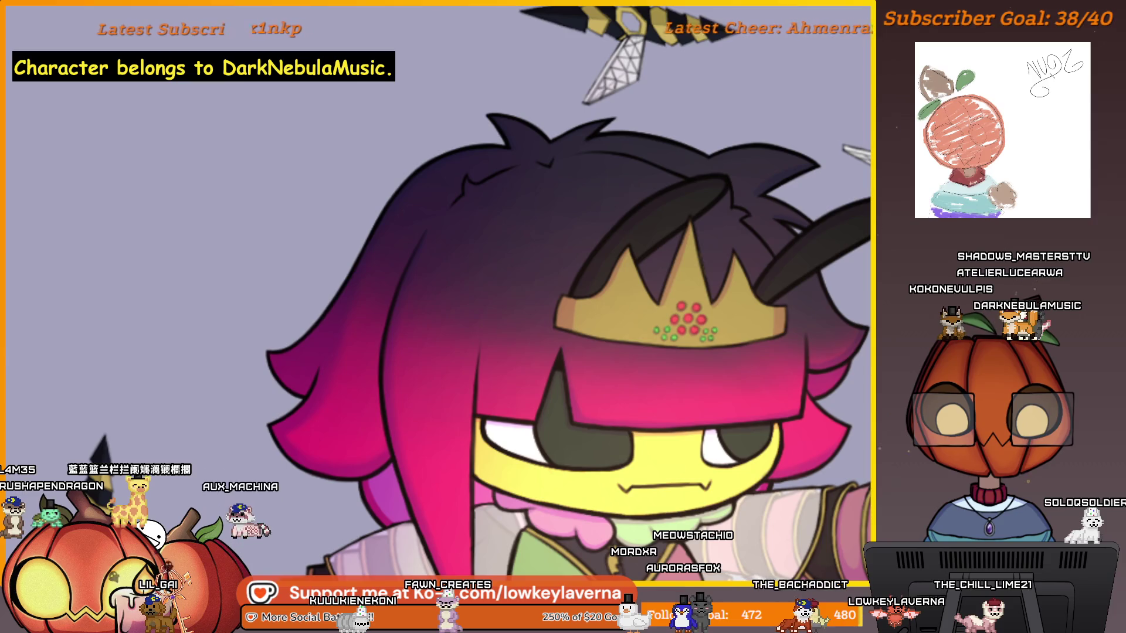
pyautogui.moveTo(658, 306); pyautogui.dragTo(688, 364)
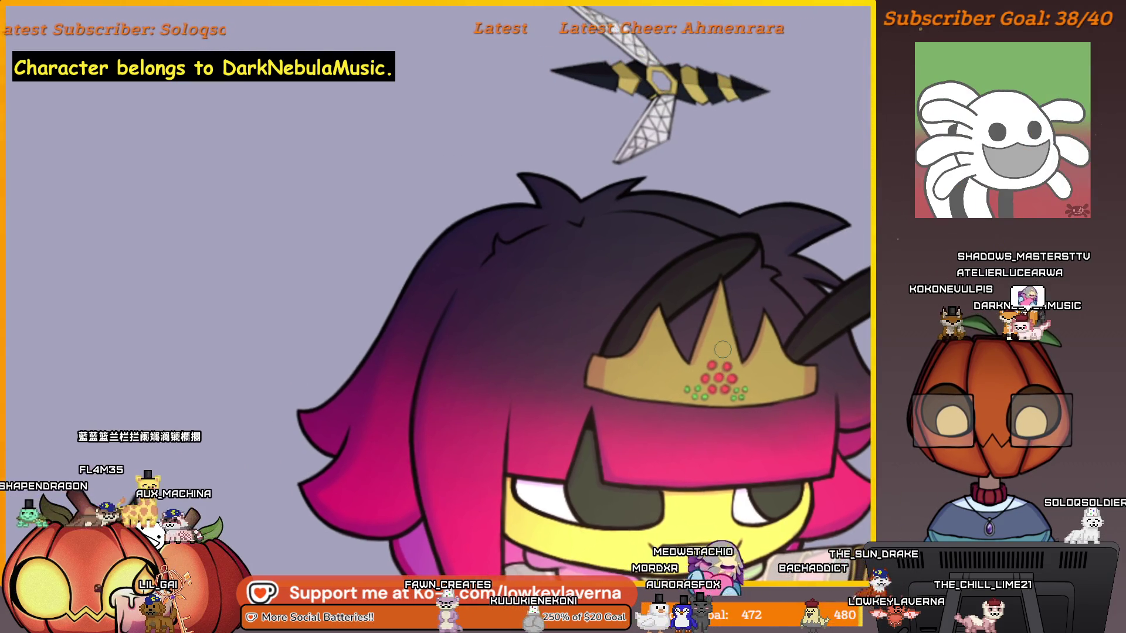
pyautogui.moveTo(723, 349); pyautogui.dragTo(628, 364)
pyautogui.scroll(5, 628, 364)
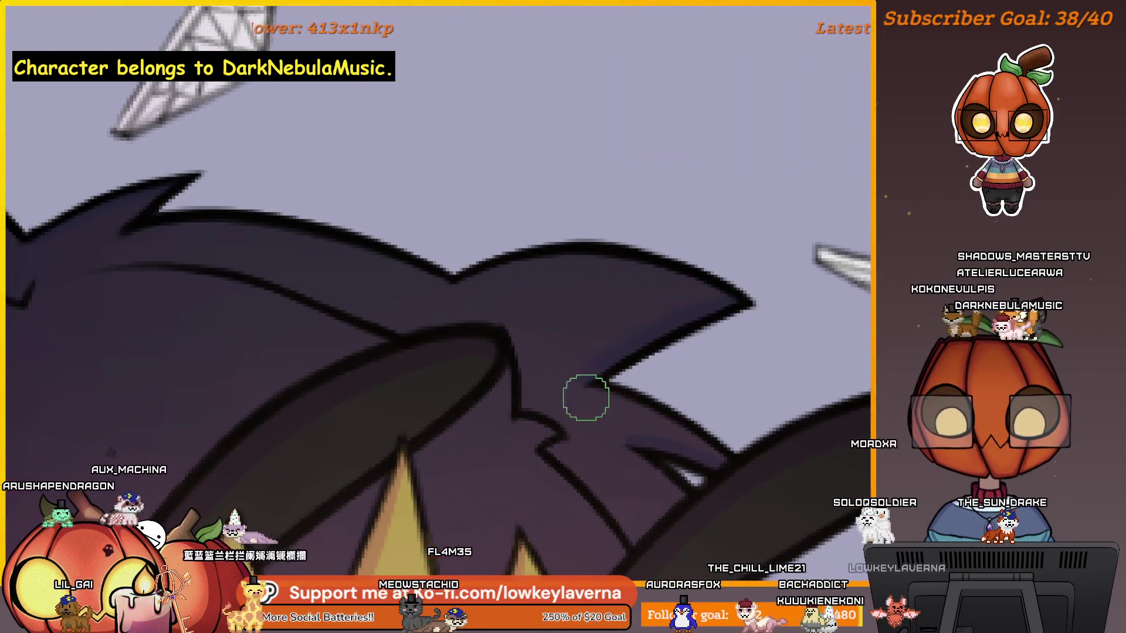
pyautogui.moveTo(744, 397); pyautogui.dragTo(764, 332)
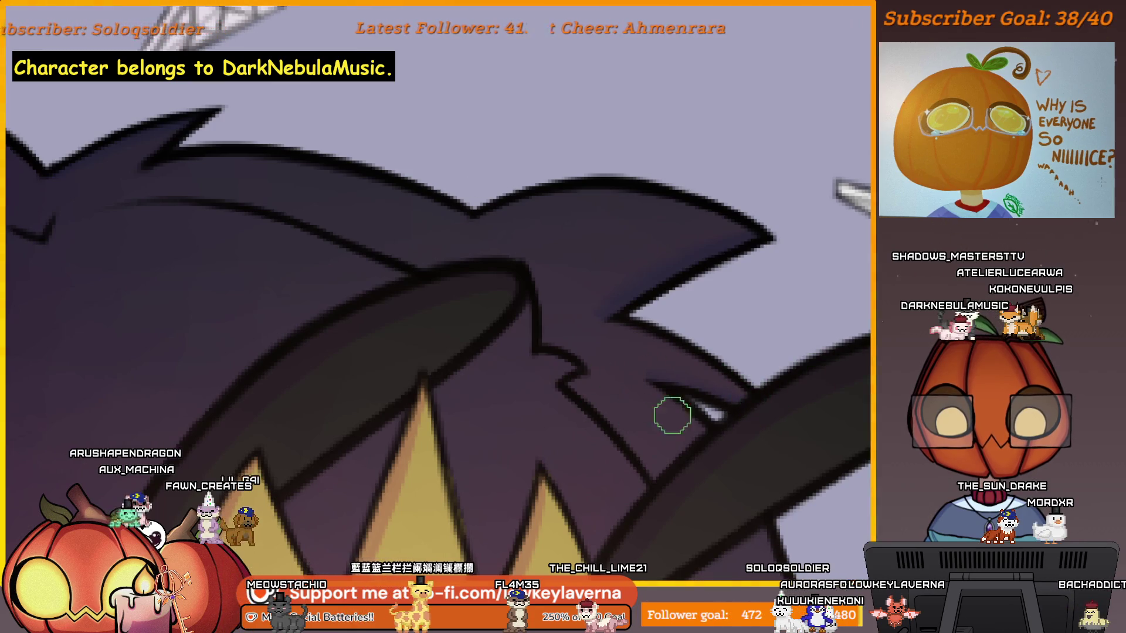
pyautogui.moveTo(756, 389); pyautogui.dragTo(569, 362)
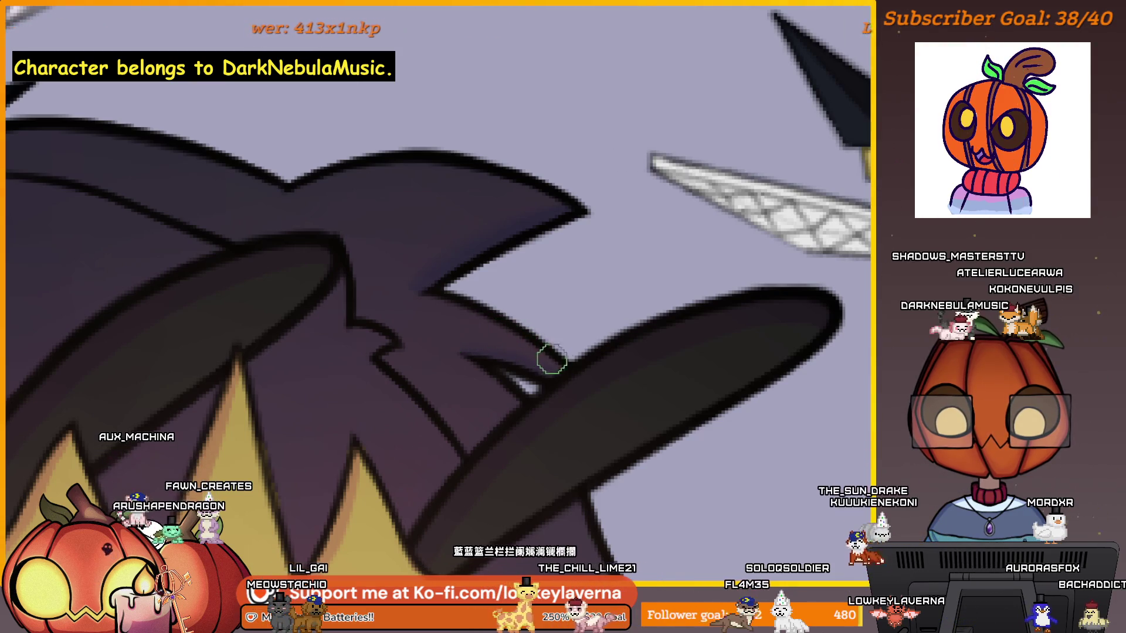
pyautogui.scroll(-5, 513, 291)
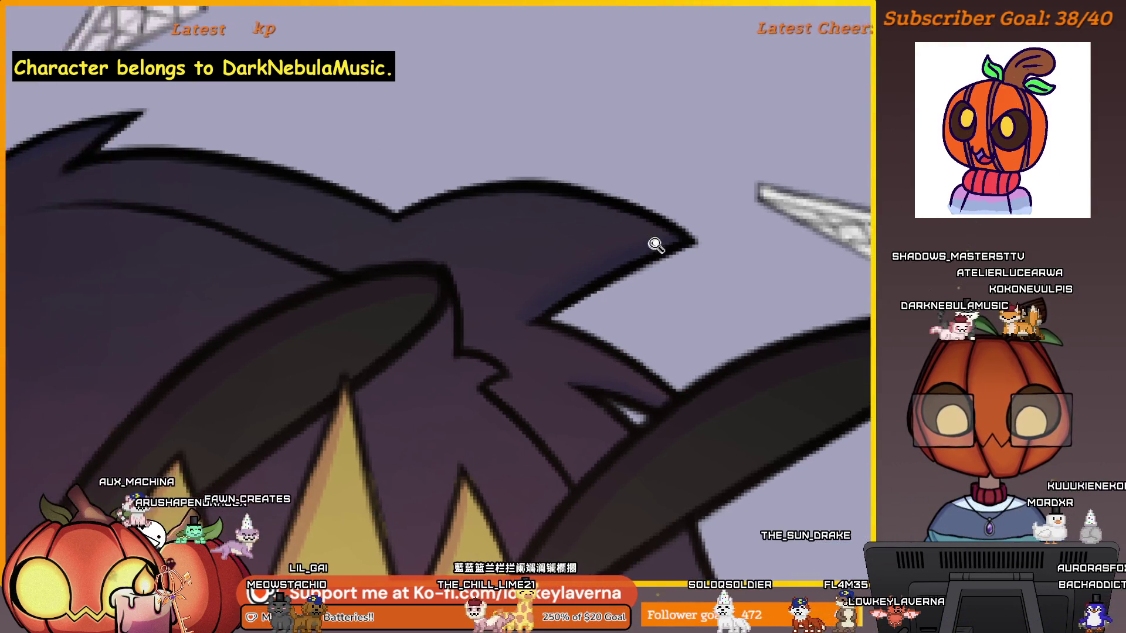
pyautogui.scroll(5, 815, 100)
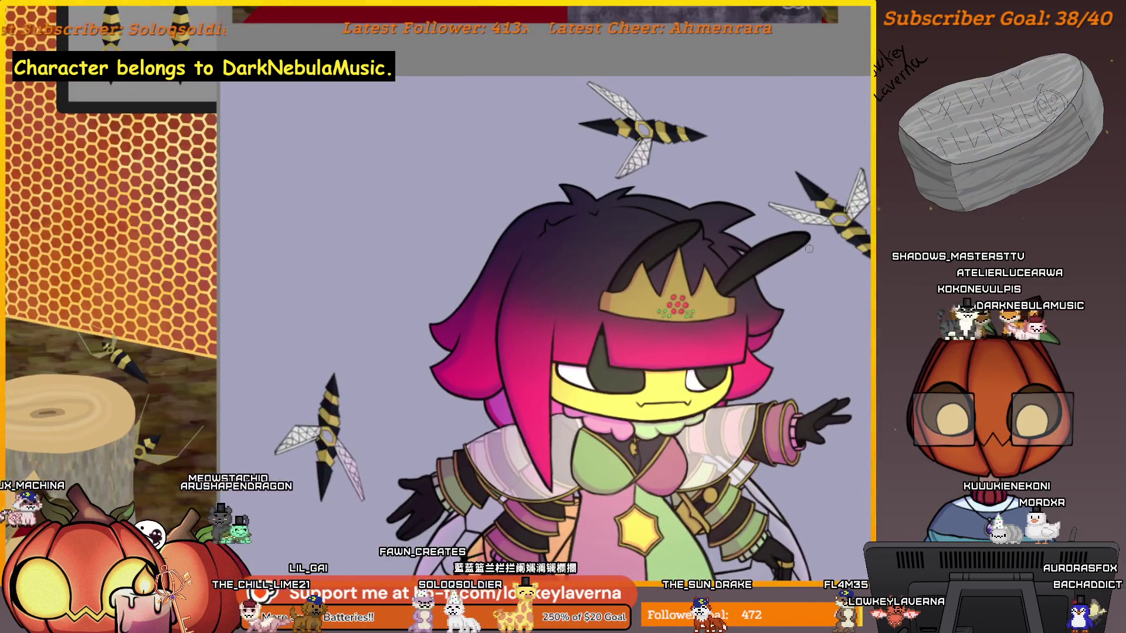
pyautogui.scroll(5, 502, 232)
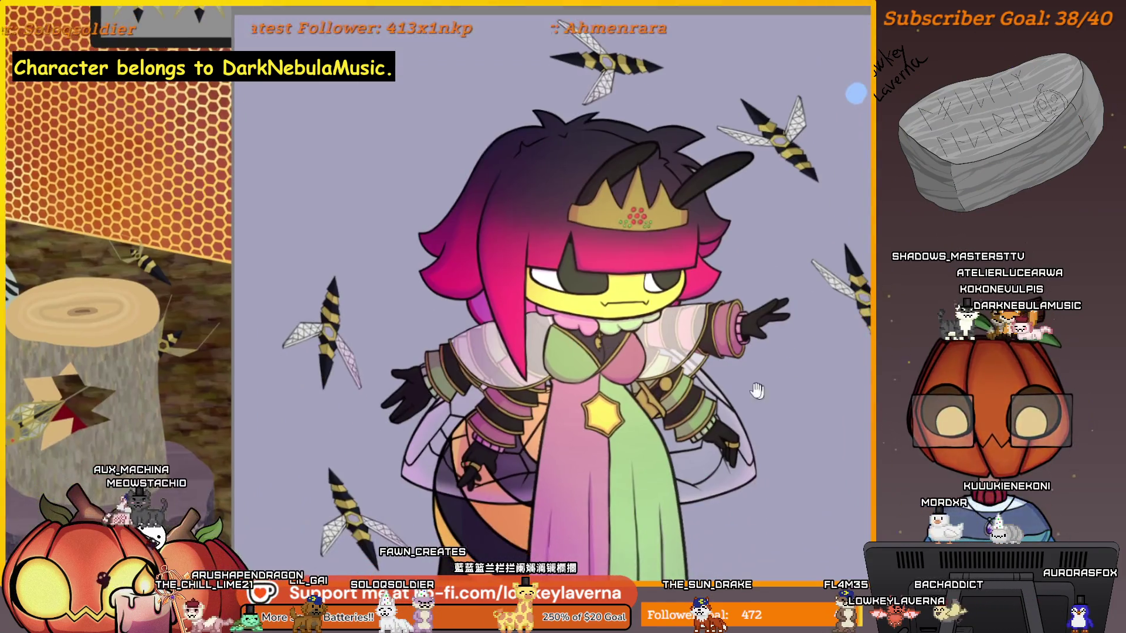
pyautogui.scroll(-5, 503, 232)
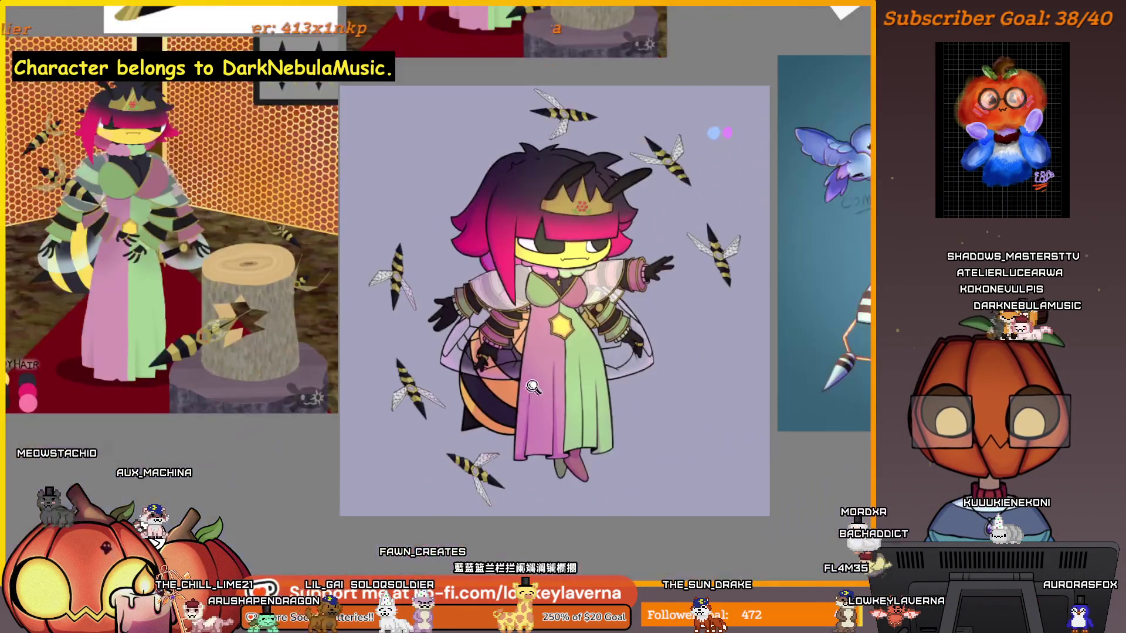
pyautogui.scroll(3, 464, 211)
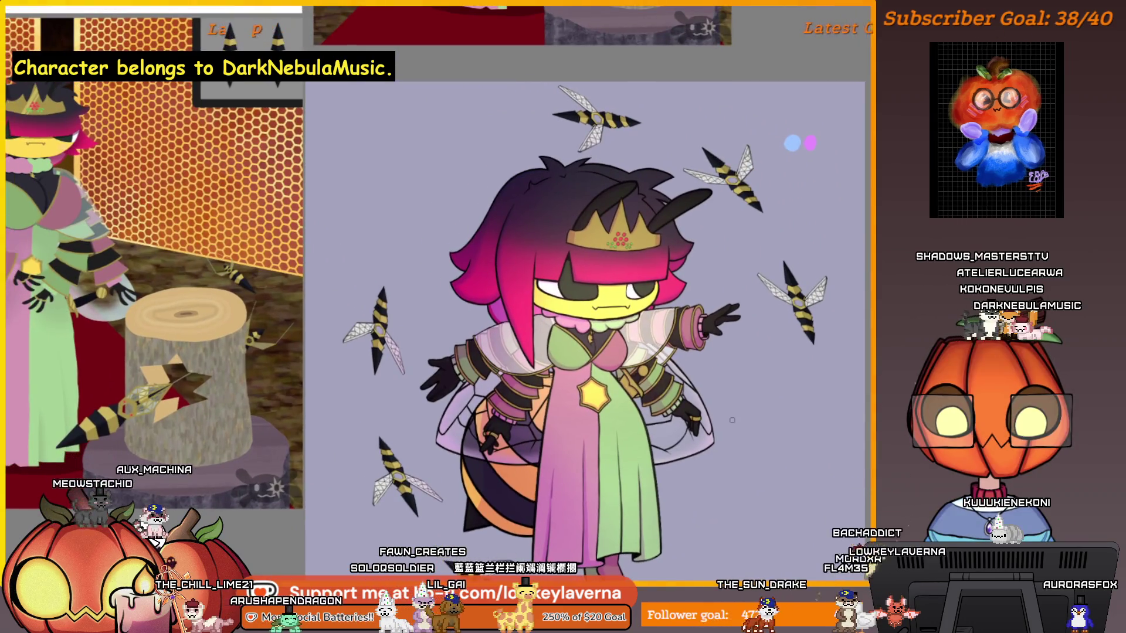
pyautogui.scroll(3, 464, 211)
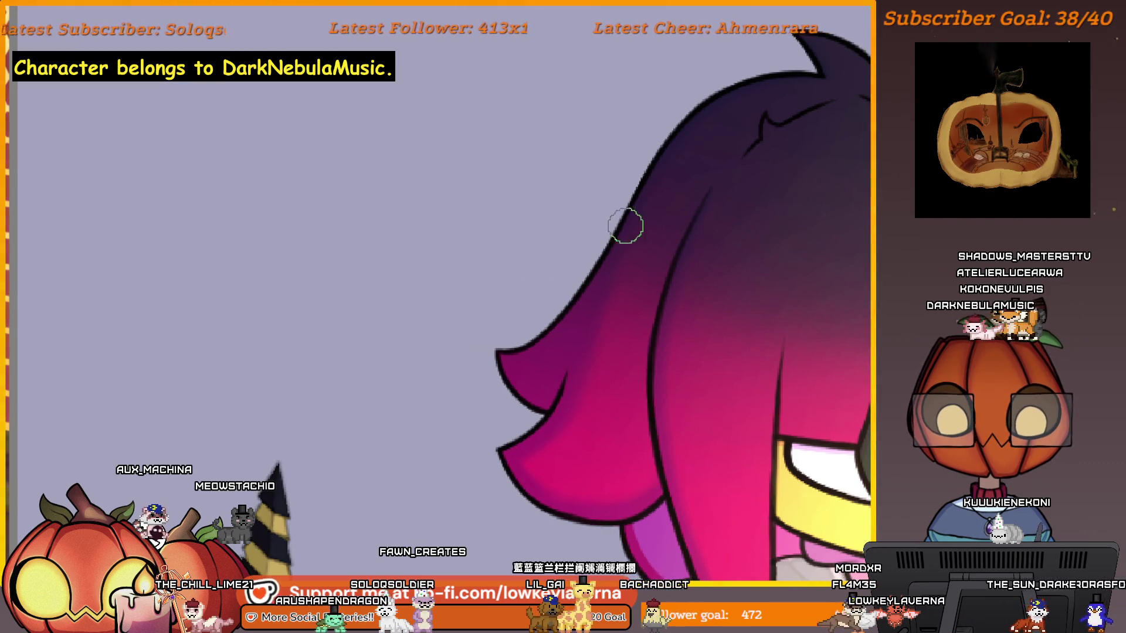
pyautogui.scroll(-5, 627, 404)
pyautogui.scroll(-2, 627, 404)
pyautogui.scroll(2, 733, 427)
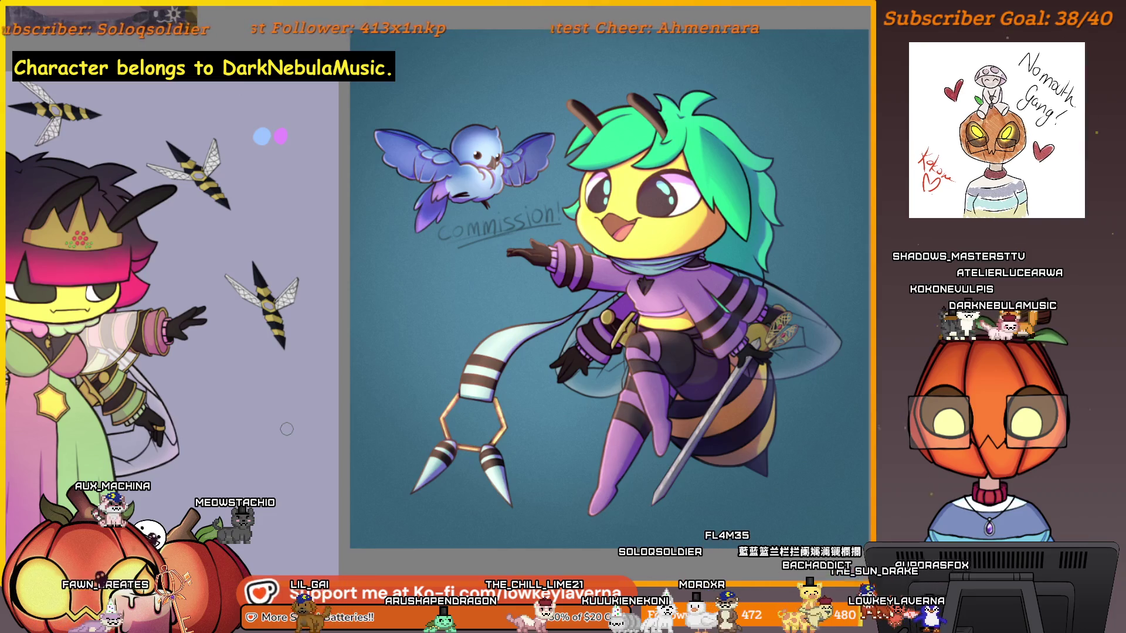
pyautogui.click(700, 368)
pyautogui.click(801, 296)
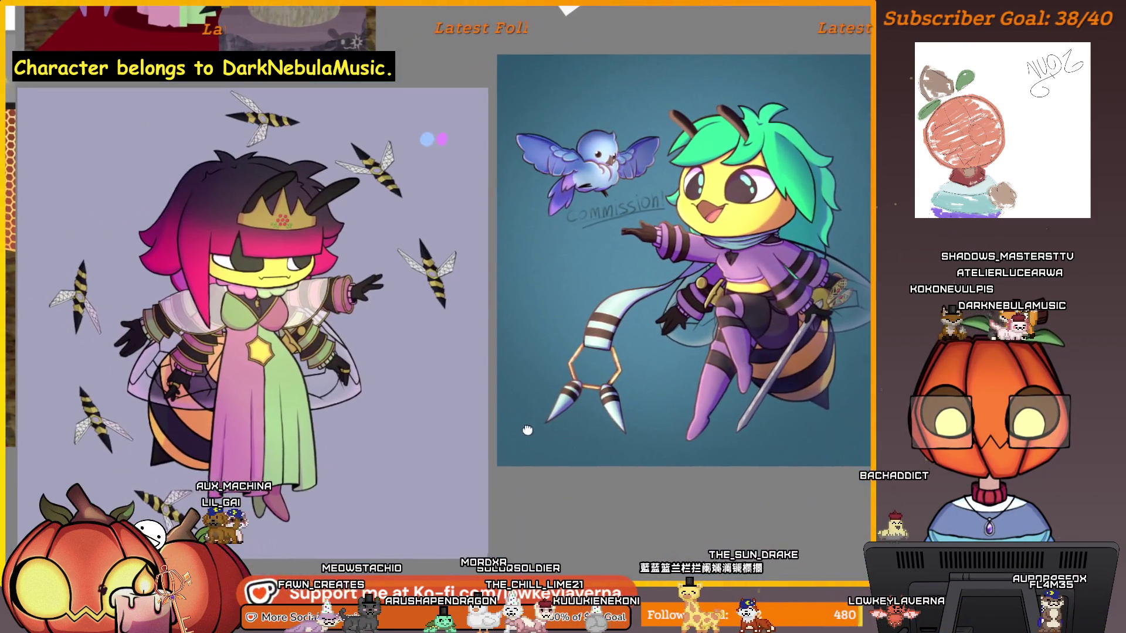
pyautogui.moveTo(519, 436); pyautogui.dragTo(433, 523)
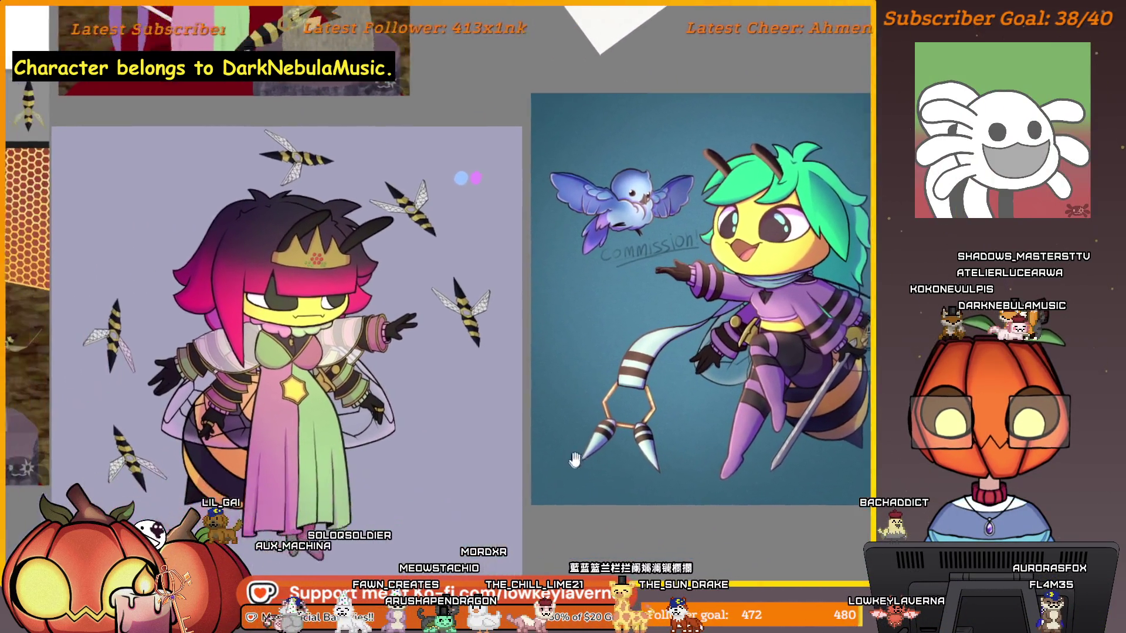
pyautogui.scroll(5, 703, 337)
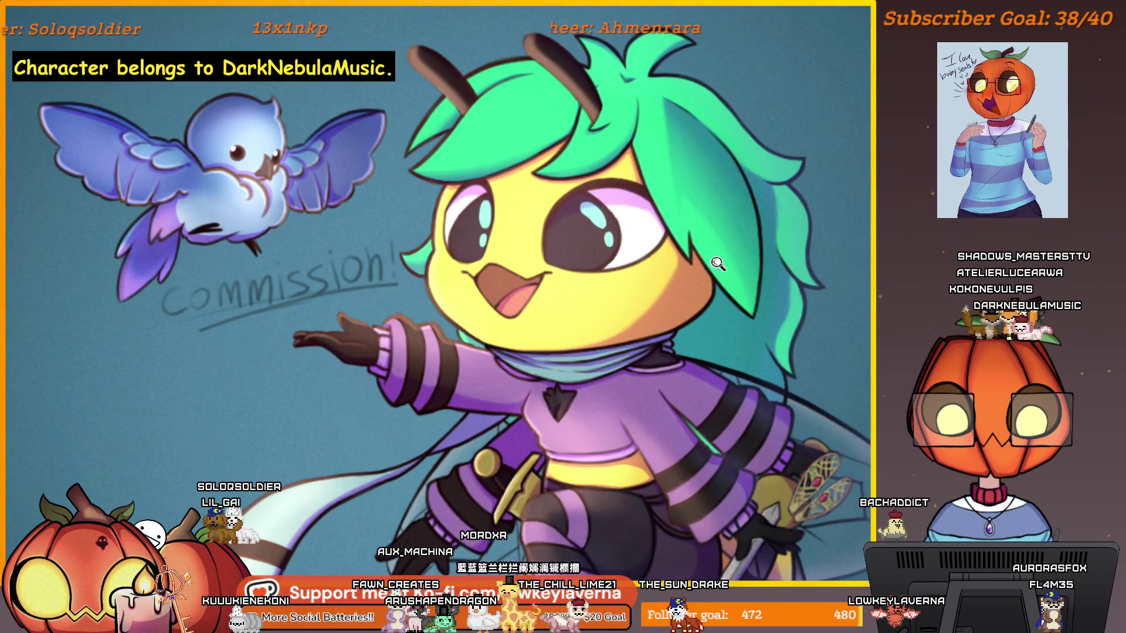
pyautogui.scroll(-5, 717, 262)
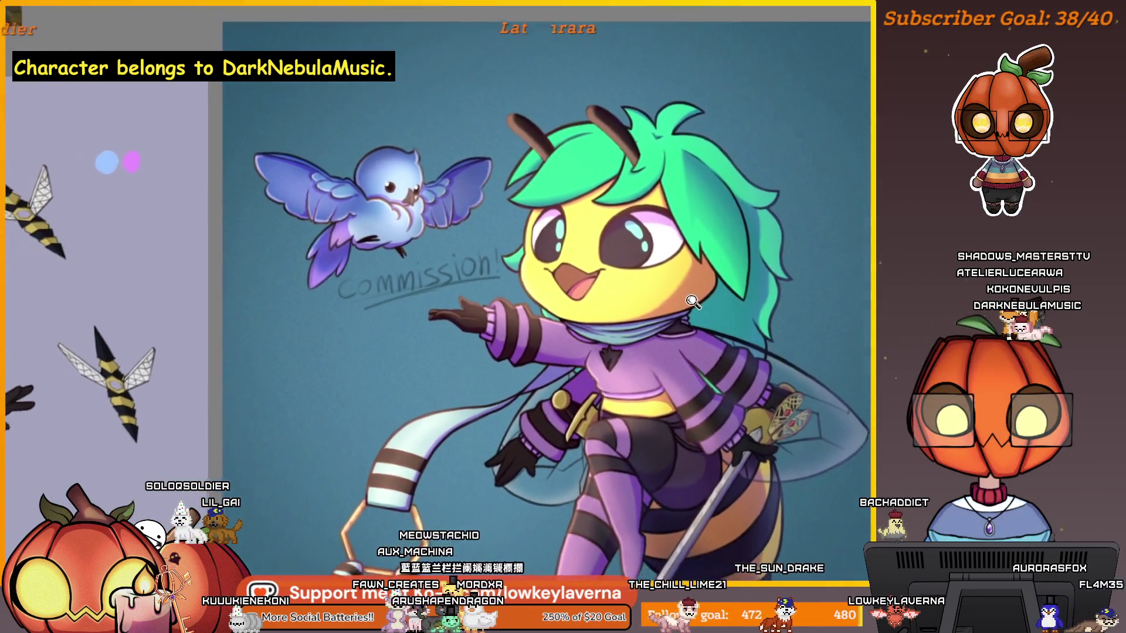
pyautogui.scroll(-2, 633, 368)
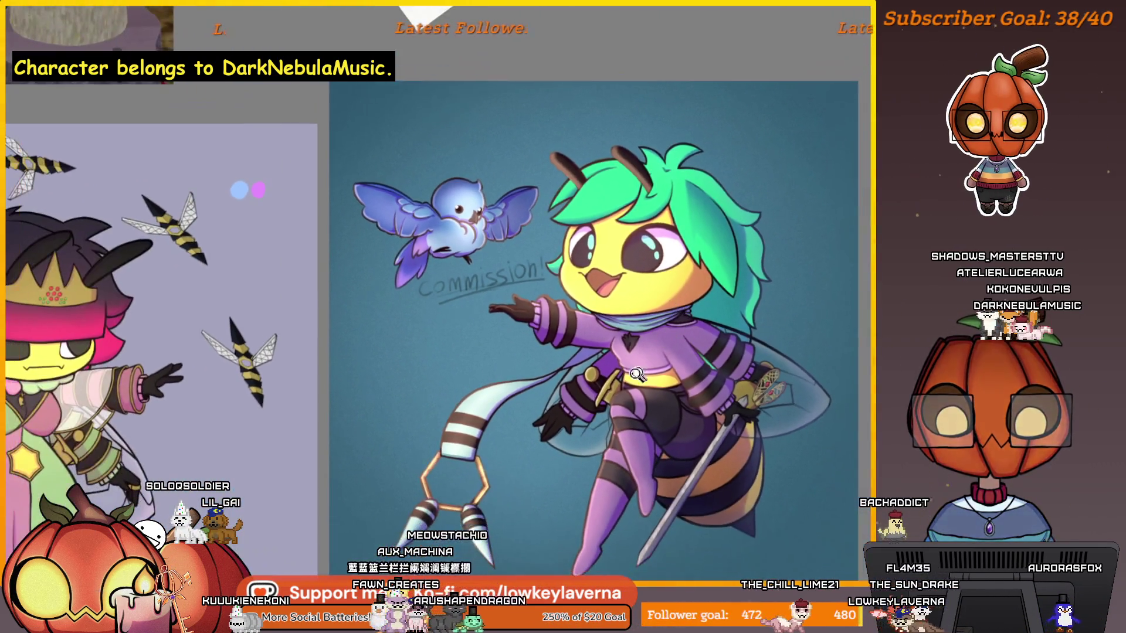
pyautogui.moveTo(417, 481); pyautogui.dragTo(448, 466)
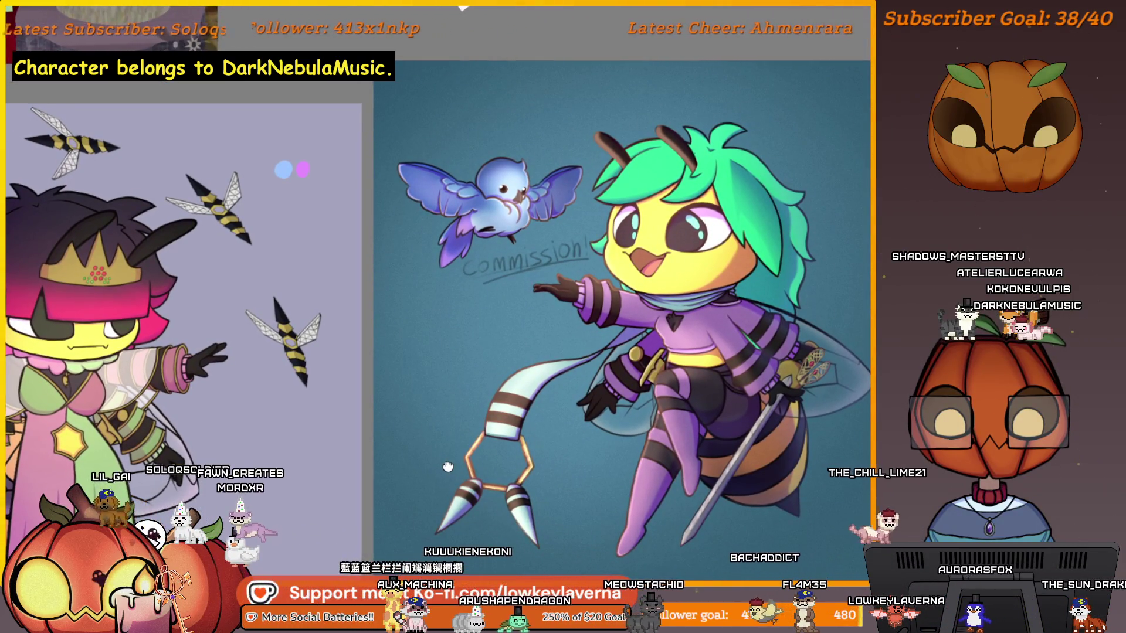
pyautogui.moveTo(448, 466); pyautogui.dragTo(472, 450)
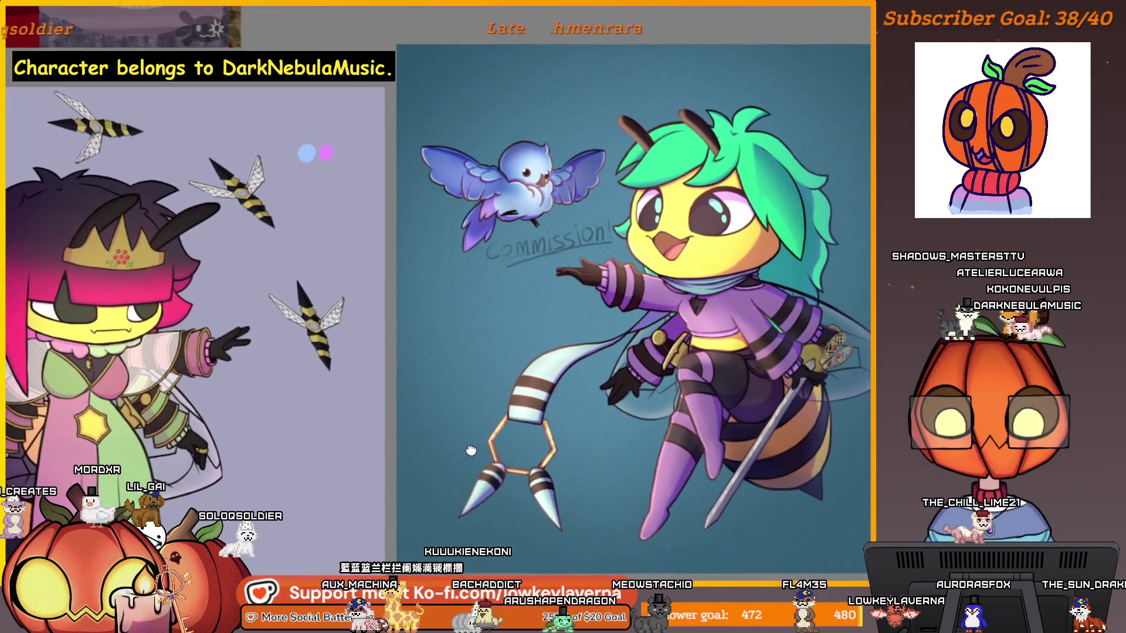
pyautogui.scroll(5, 618, 344)
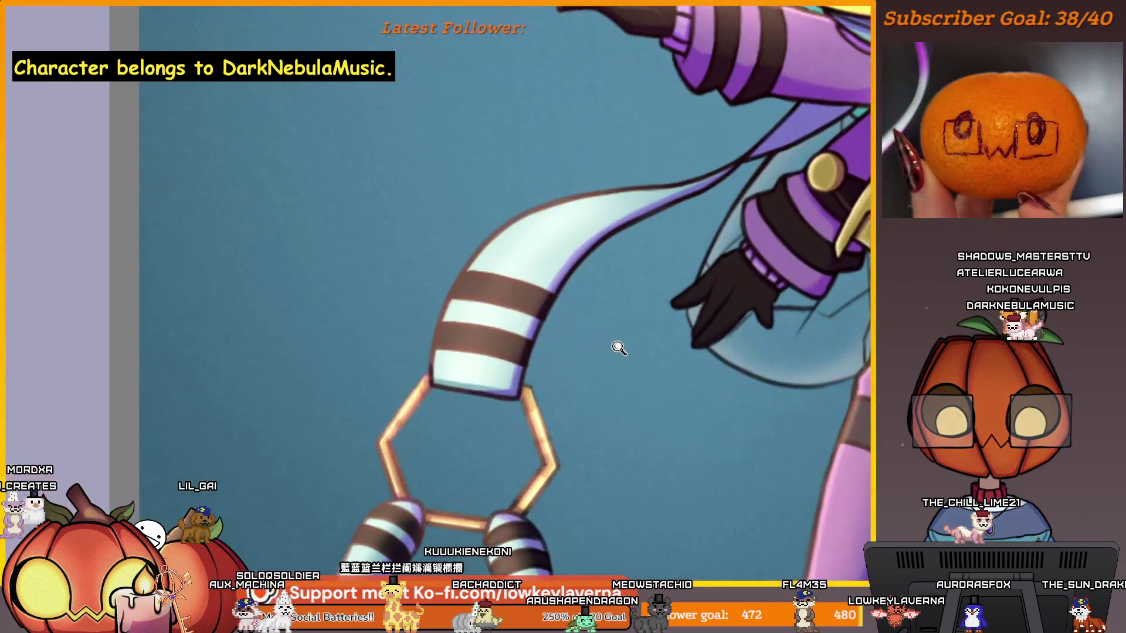
pyautogui.scroll(-4, 618, 344)
pyautogui.scroll(4, 422, 396)
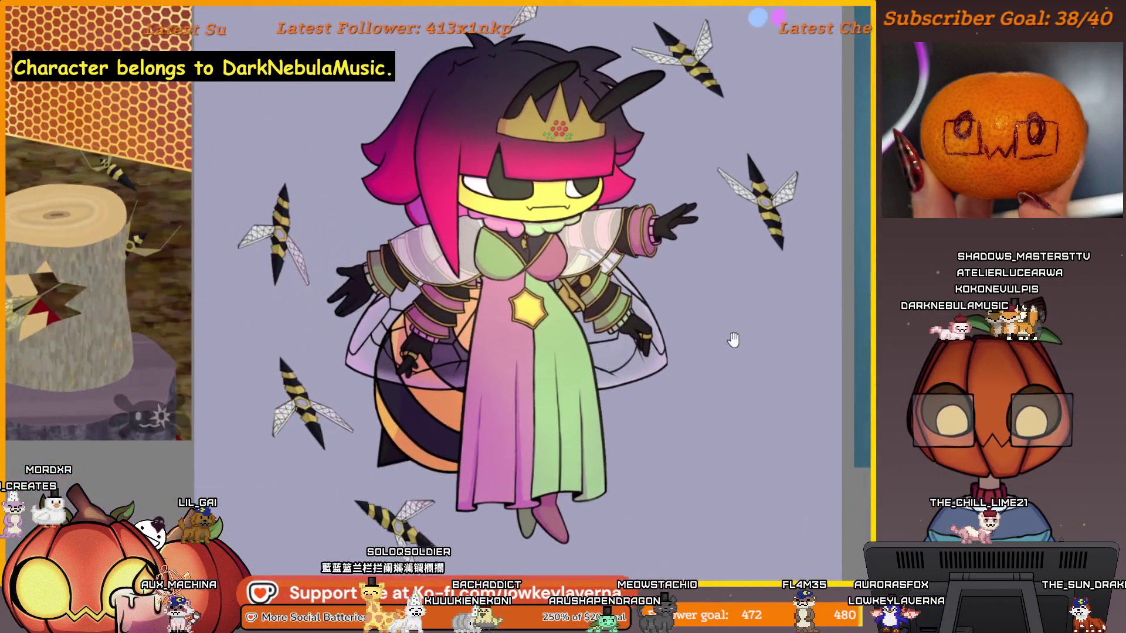
pyautogui.scroll(-4, 391, 386)
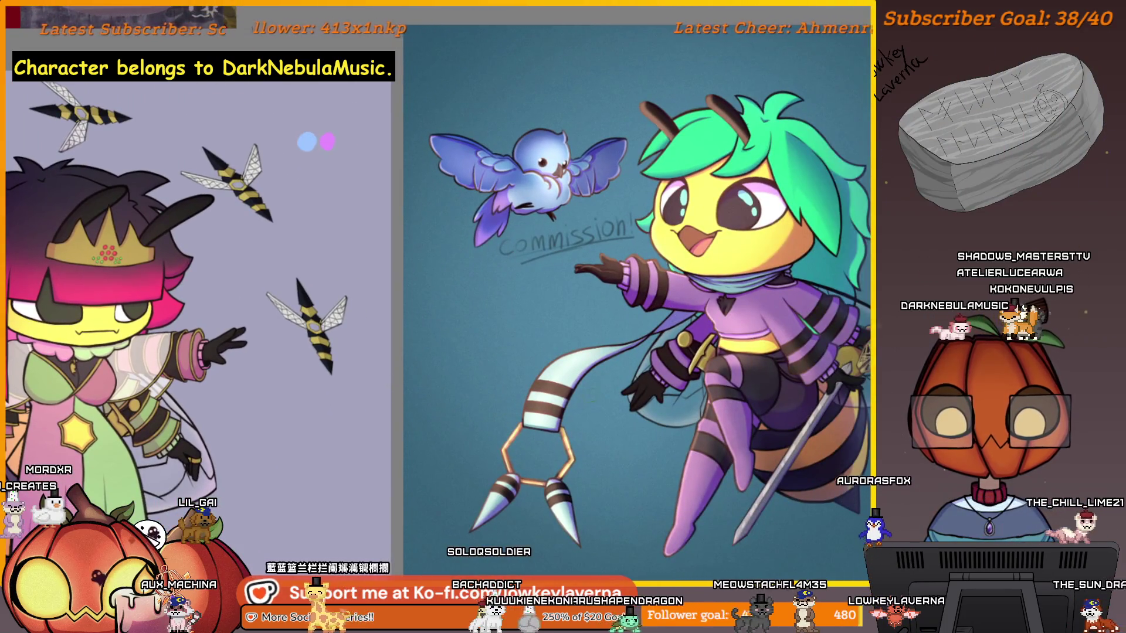
pyautogui.scroll(-1, 391, 386)
pyautogui.scroll(4, 475, 452)
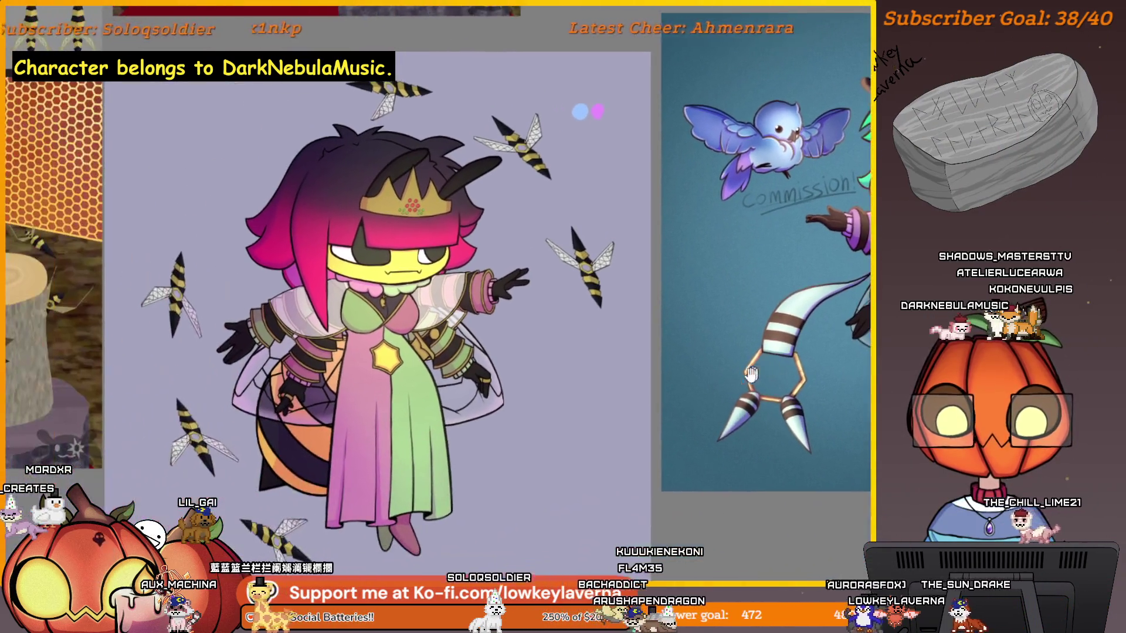
pyautogui.scroll(-4, 745, 423)
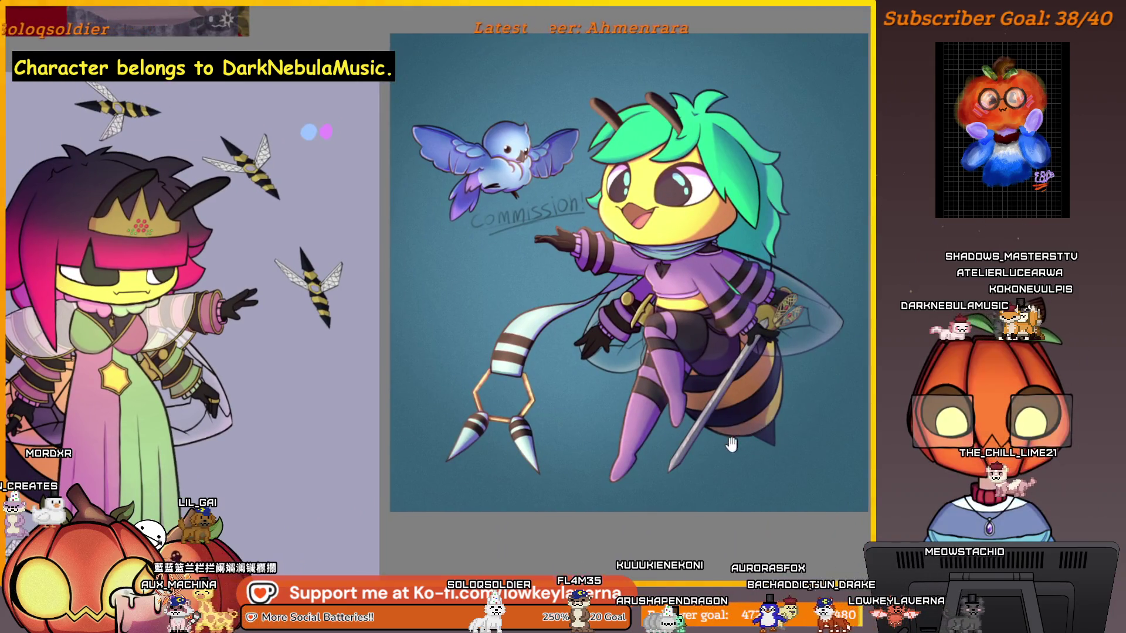
# Step: Move the view onto the character and zoom in on her sleeves and bodice
pyautogui.moveTo(394, 486)
pyautogui.mouseDown()
pyautogui.moveTo(406, 503)
pyautogui.moveTo(546, 455)
pyautogui.moveTo(733, 451)
pyautogui.mouseUp()
pyautogui.scroll(2, 736, 449)
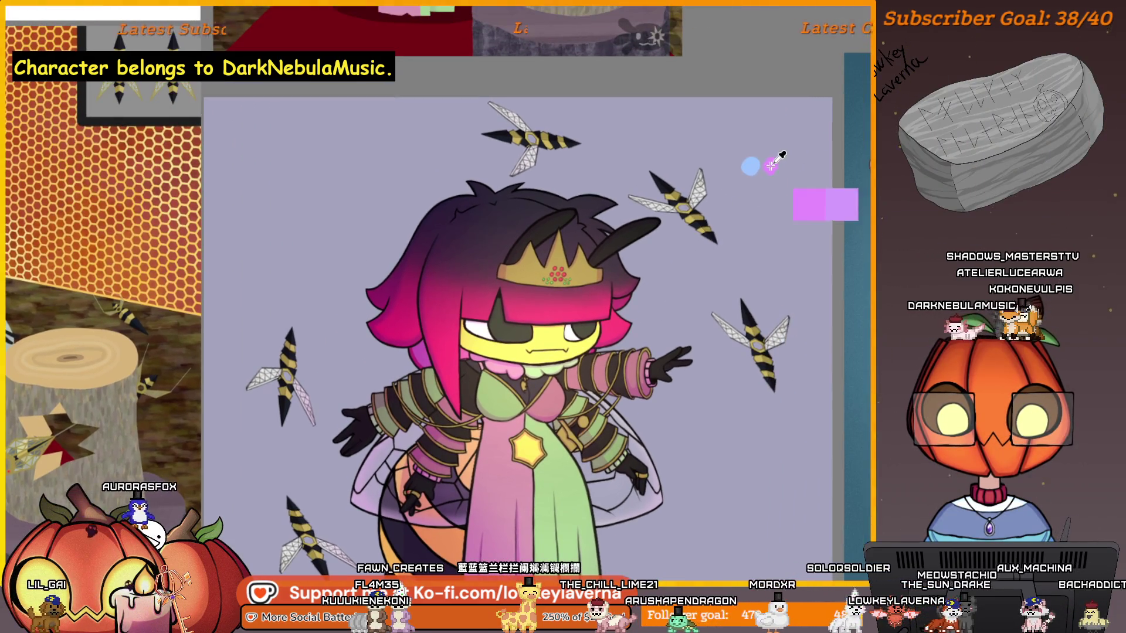
pyautogui.scroll(6, 628, 307)
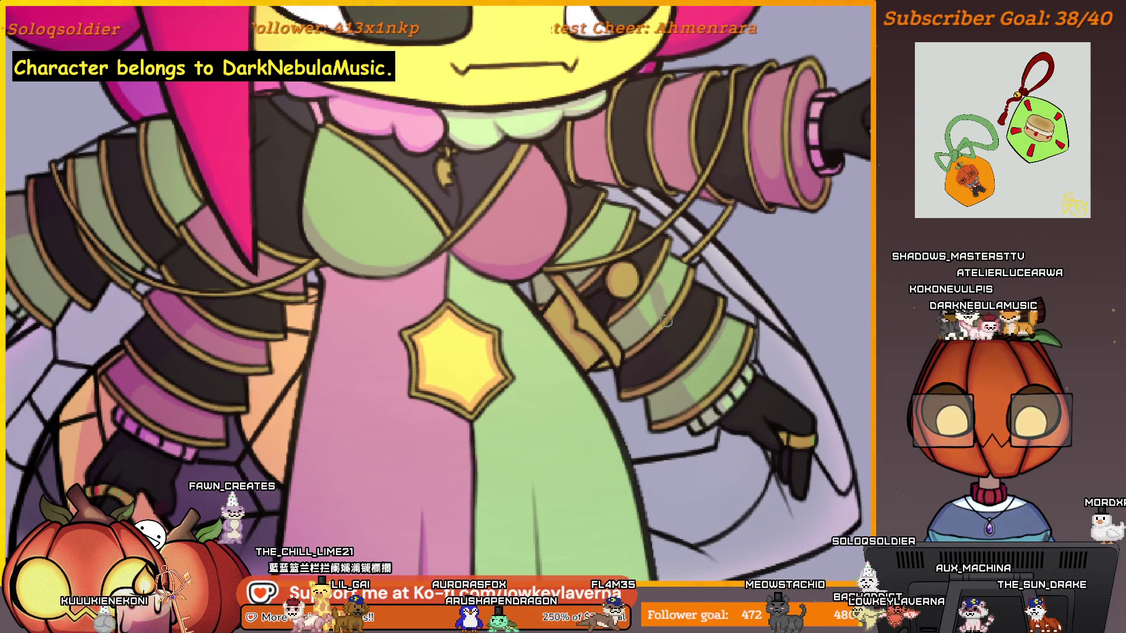
# Step: Pan around the upper body and dress toward the sleeve edge, and shrink the brush
pyautogui.scroll(10, 626, 183)
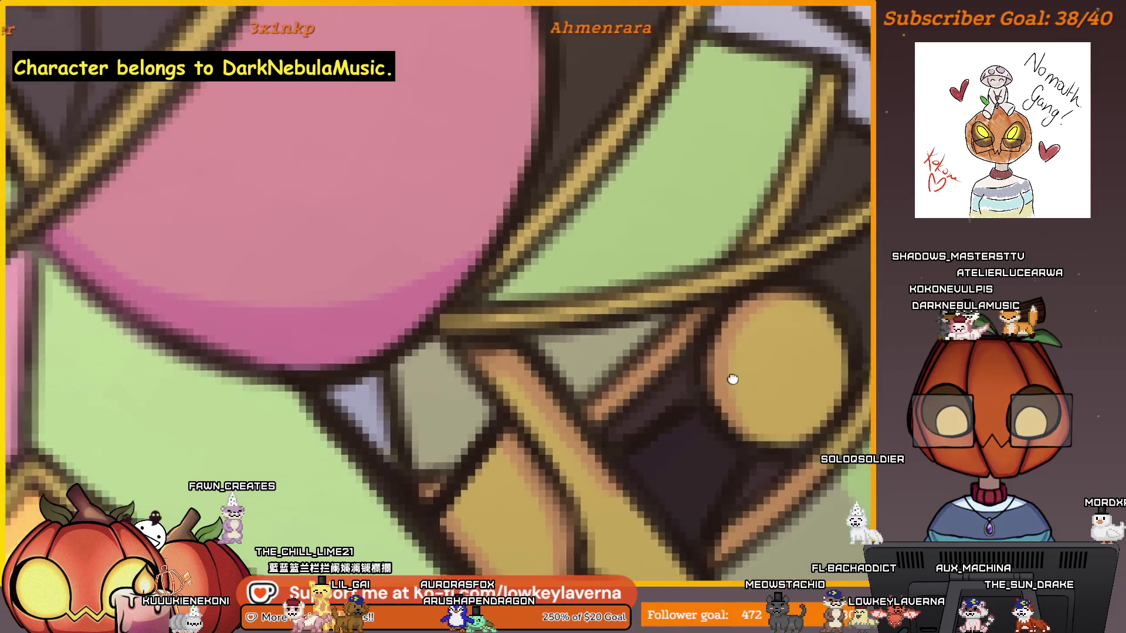
pyautogui.scroll(3, 718, 392)
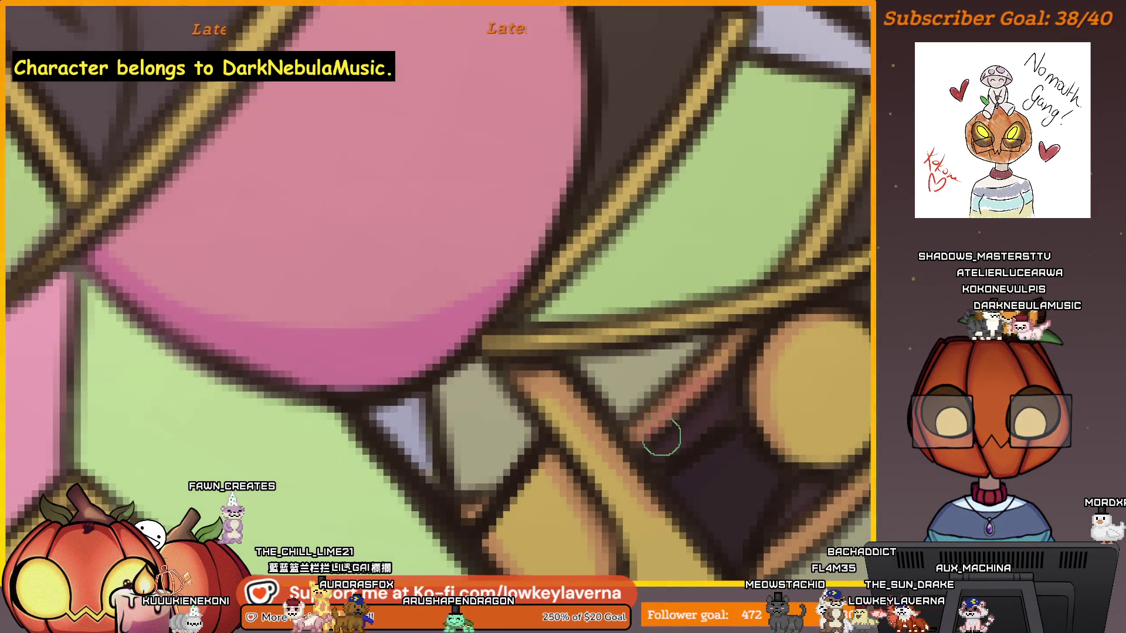
pyautogui.scroll(1, 725, 319)
pyautogui.scroll(-3, 725, 318)
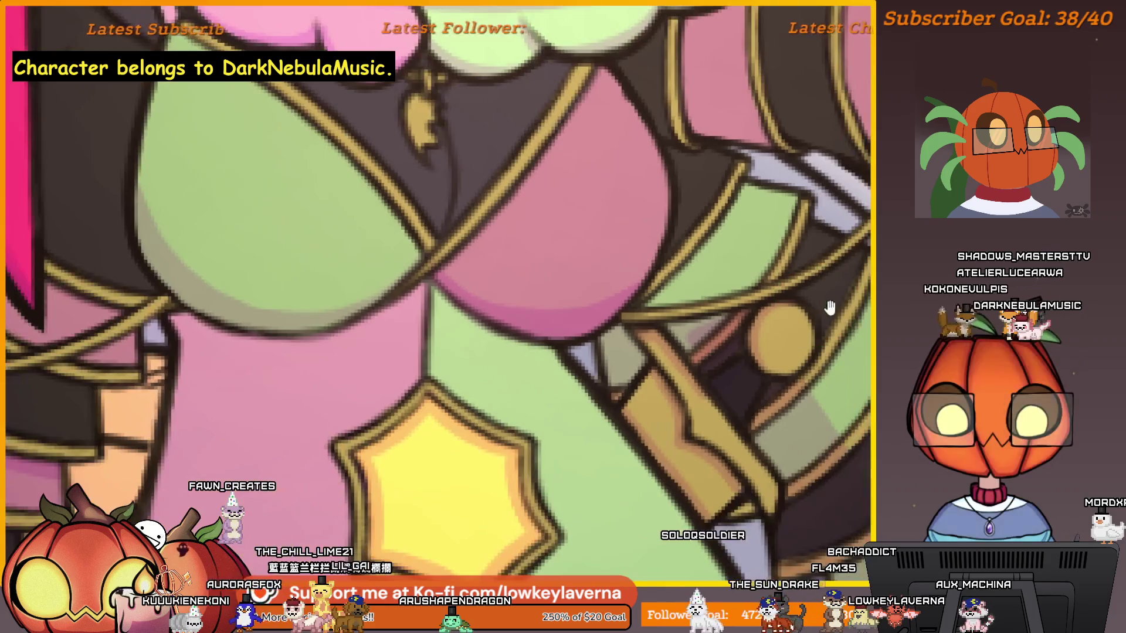
pyautogui.scroll(-3, 764, 268)
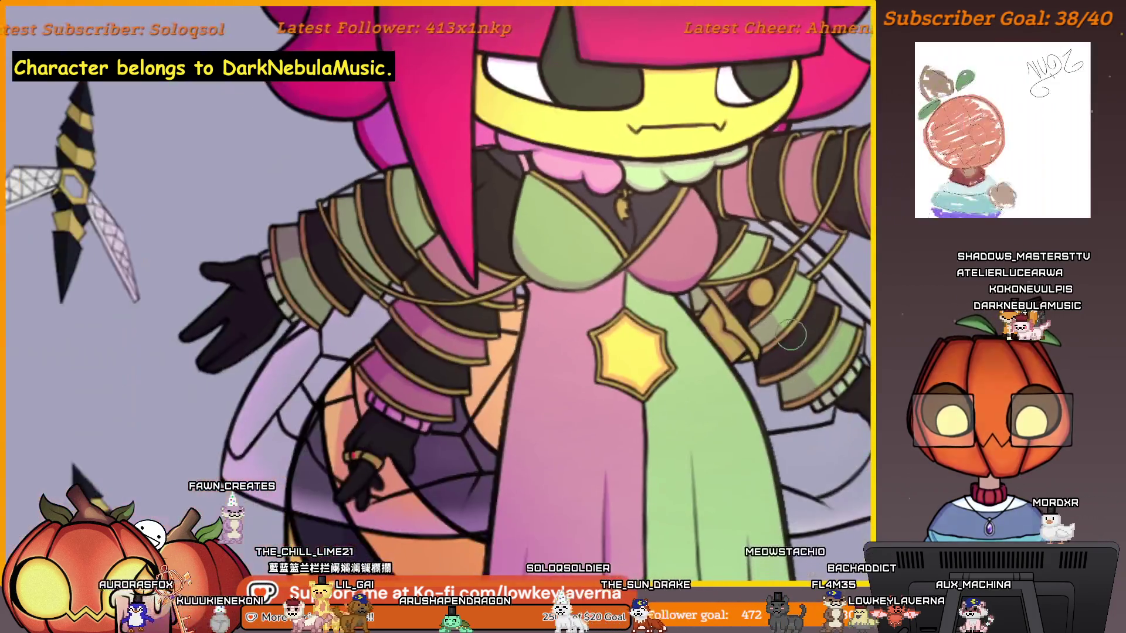
pyautogui.moveTo(825, 320); pyautogui.dragTo(756, 372)
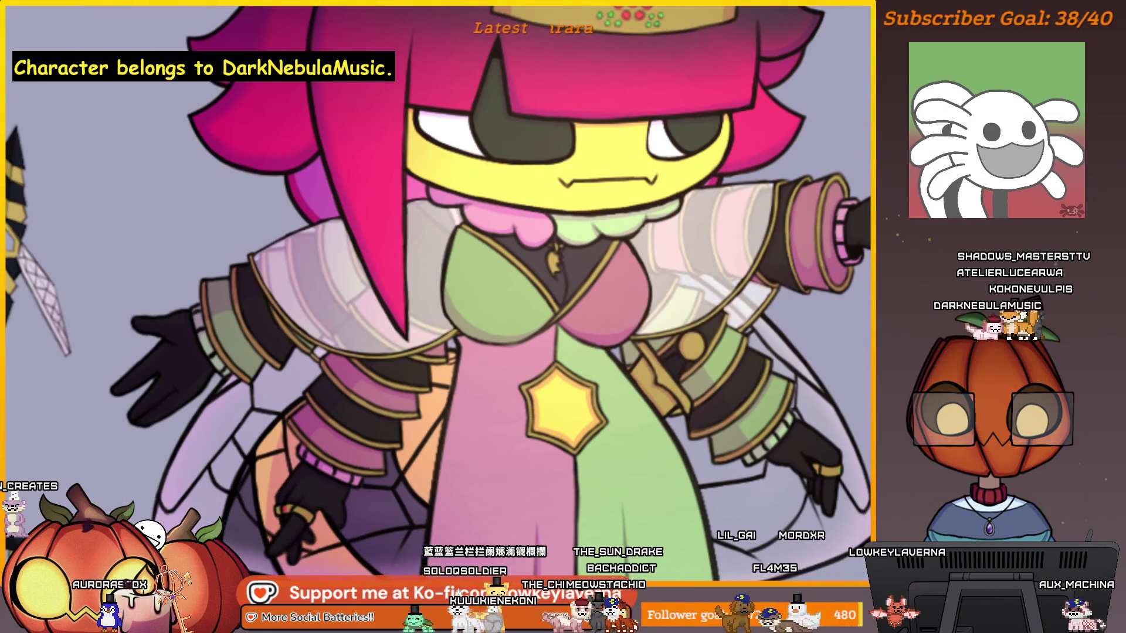
pyautogui.scroll(5, 769, 177)
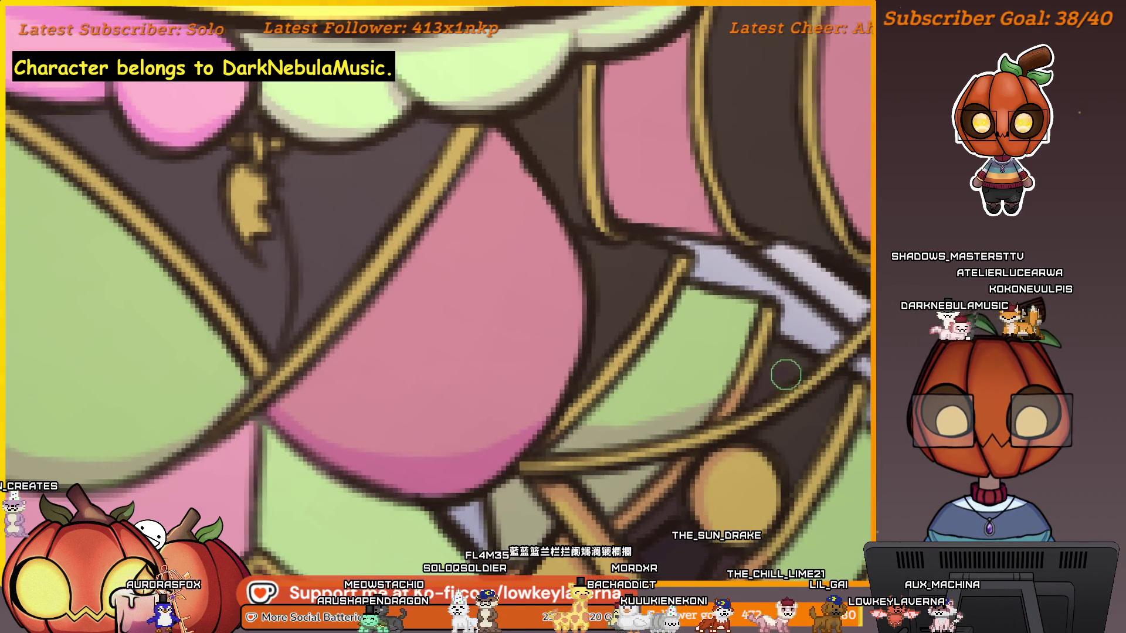
pyautogui.moveTo(806, 353); pyautogui.dragTo(779, 399)
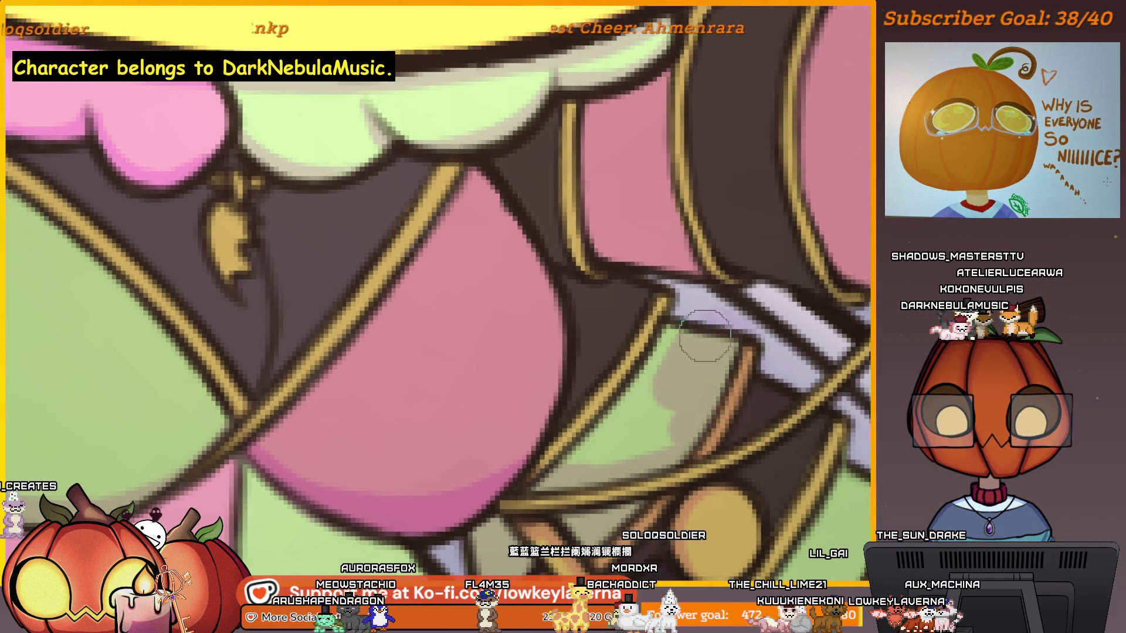
pyautogui.moveTo(655, 331); pyautogui.dragTo(684, 374)
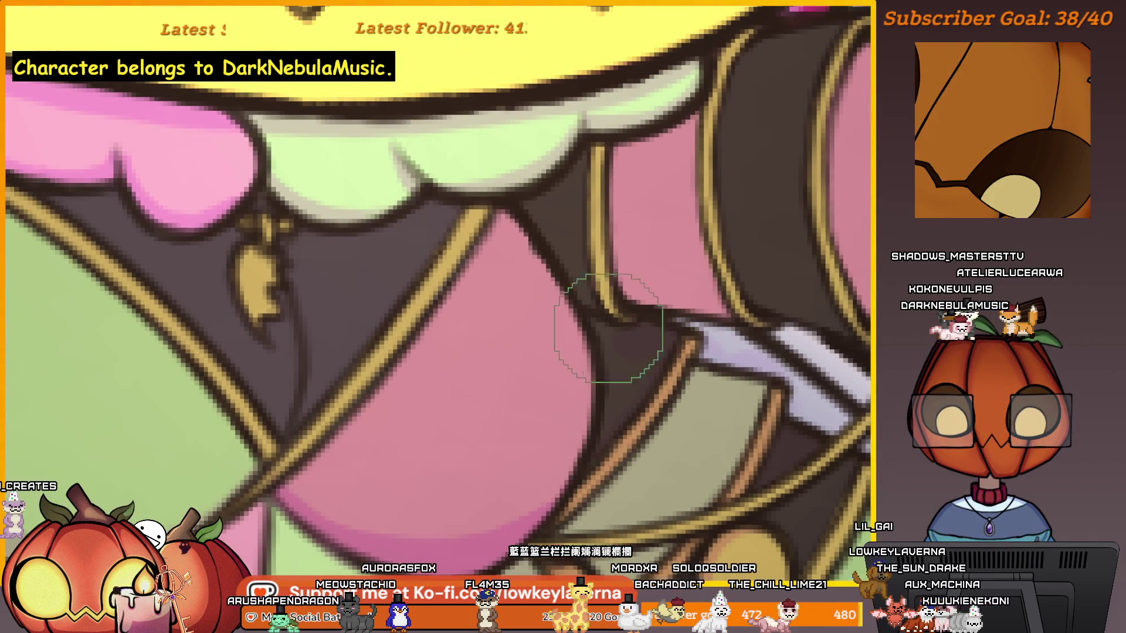
pyautogui.press('[')
pyautogui.press('[')
pyautogui.press('[')
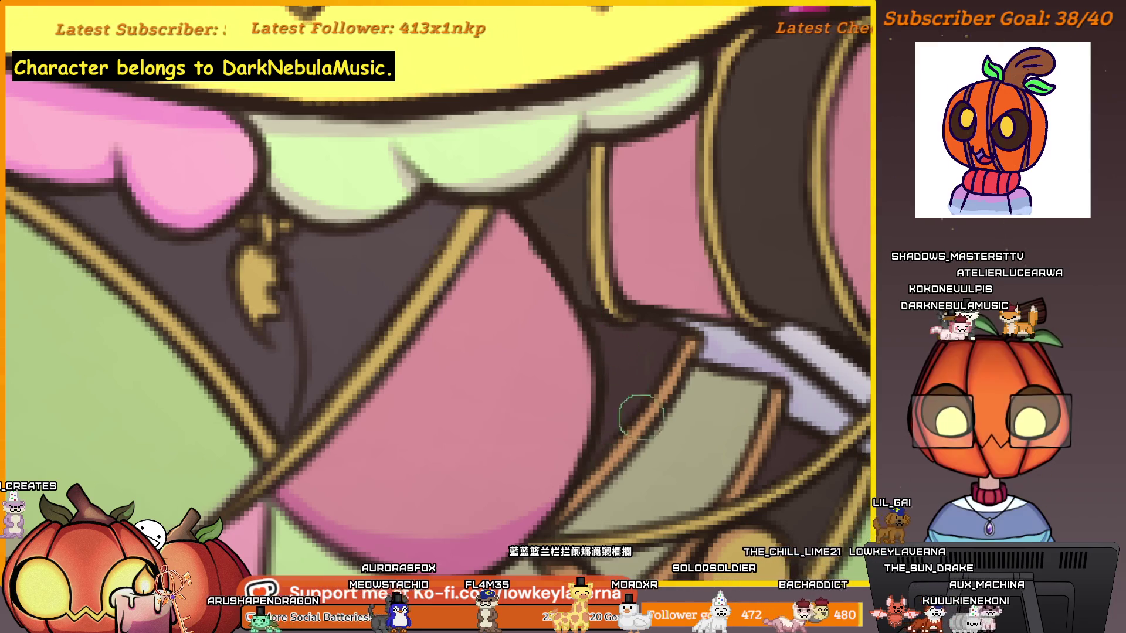
# Step: Zoom to fit the whole character and toggle the pale sleeve overlay on and off to compare
pyautogui.hotkey('ctrl', '0')
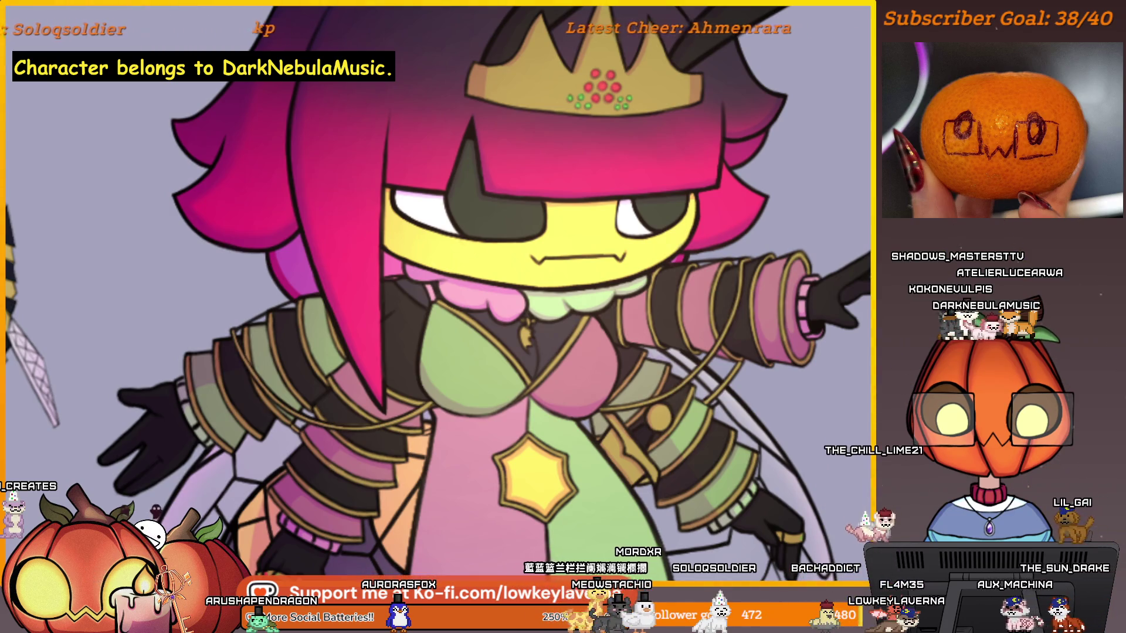
pyautogui.hotkey('ctrl', 'z')
pyautogui.hotkey('ctrl', 'shift', 'z')
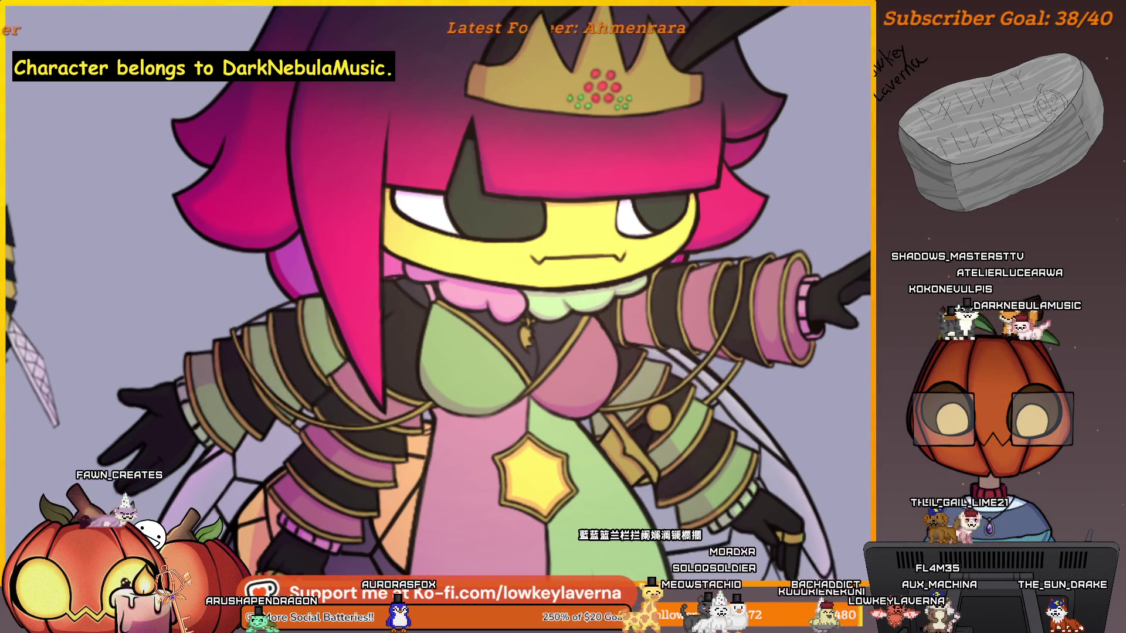
pyautogui.hotkey('ctrl', 'z')
pyautogui.hotkey('ctrl', 'shift', 'z')
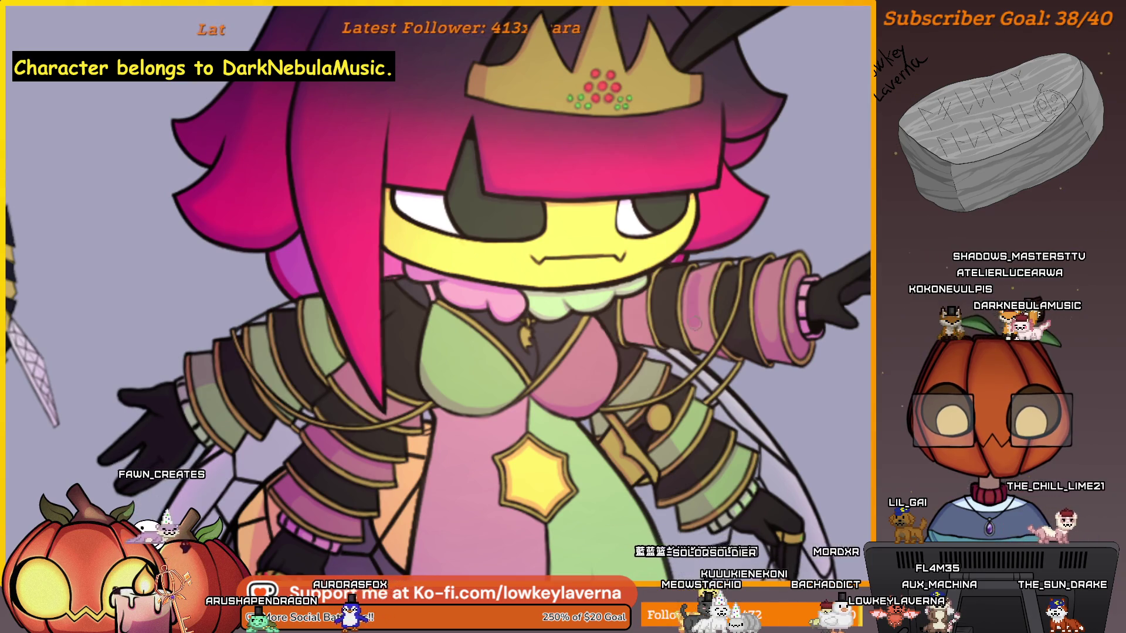
# Step: Toggle the pale sleeve overlay once more, leaving it hidden, and adjust the zoom
pyautogui.hotkey('ctrl', 'z')
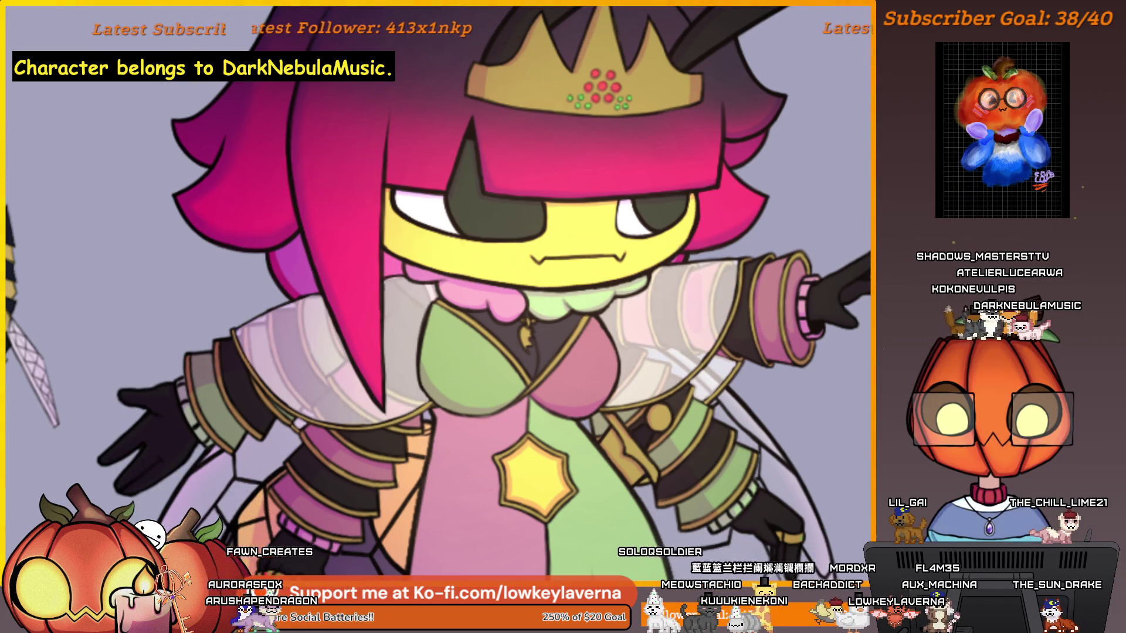
pyautogui.hotkey('ctrl', 'shift', 'z')
pyautogui.scroll(6, 705, 248)
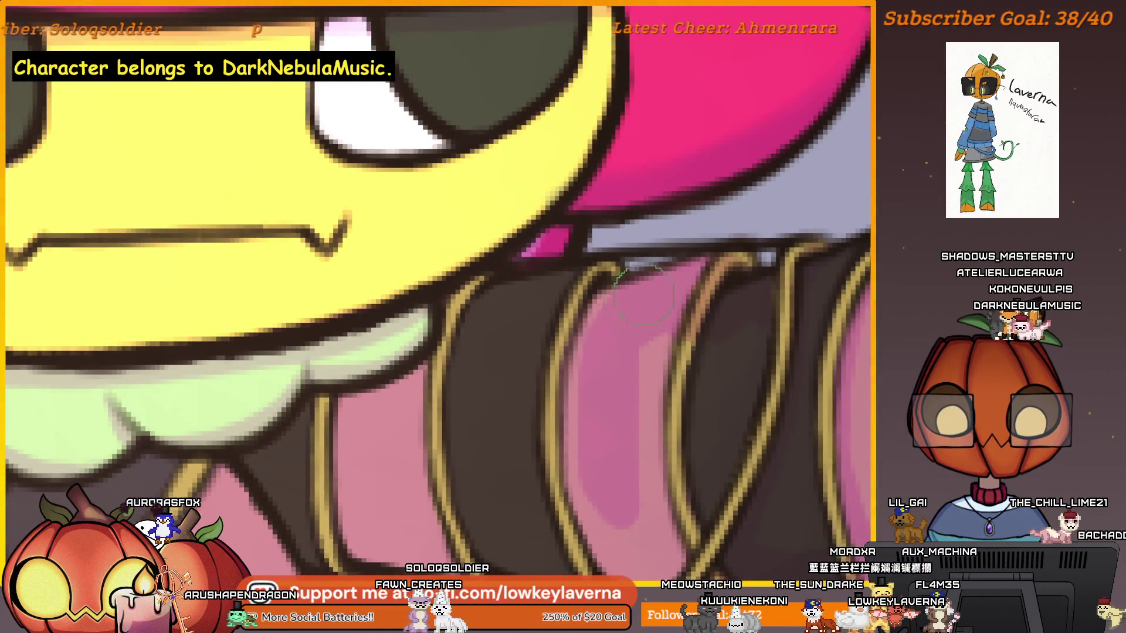
pyautogui.scroll(-3, 644, 294)
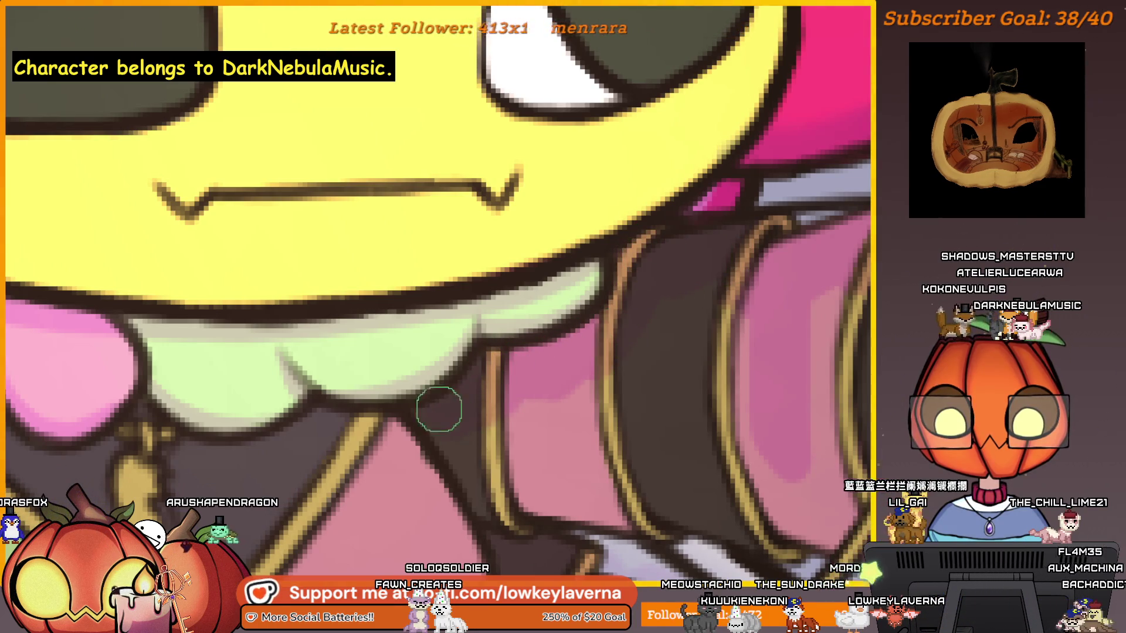
# Step: Enlarge the brush, mirror the canvas horizontally, and bring the pink banded sleeve into view
pyautogui.press(']')
pyautogui.press(']')
pyautogui.press(']')
pyautogui.press('m')
pyautogui.moveTo(352, 430)
pyautogui.mouseDown()
pyautogui.moveTo(716, 352)
pyautogui.moveTo(726, 372)
pyautogui.moveTo(636, 372)
pyautogui.moveTo(678, 403)
pyautogui.mouseUp()
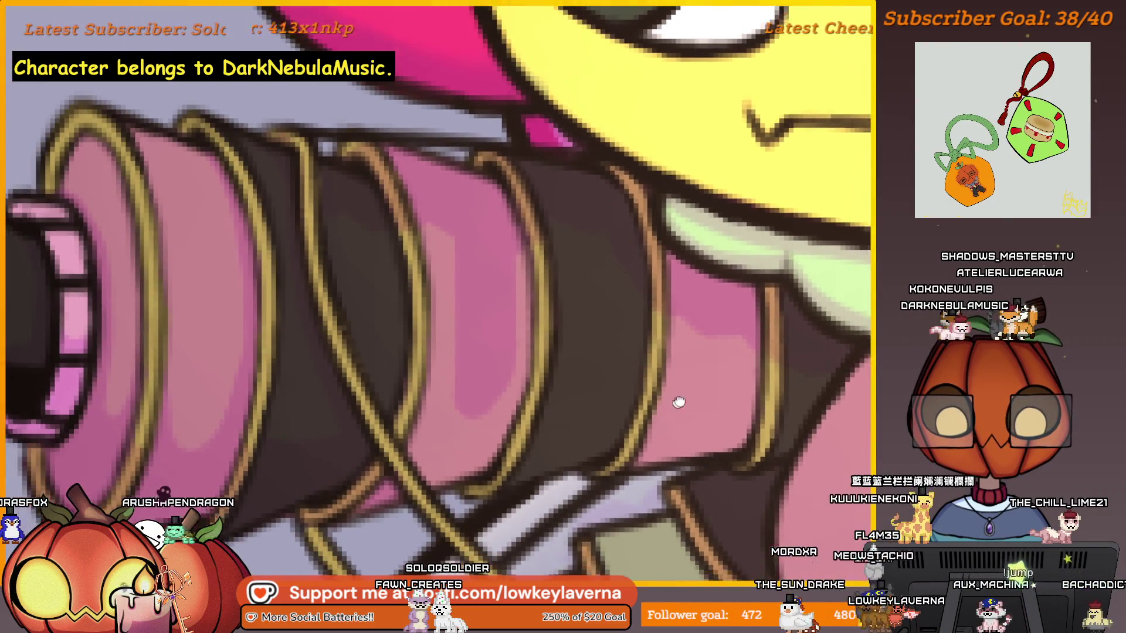
pyautogui.scroll(-3, 613, 216)
pyautogui.scroll(2, 590, 223)
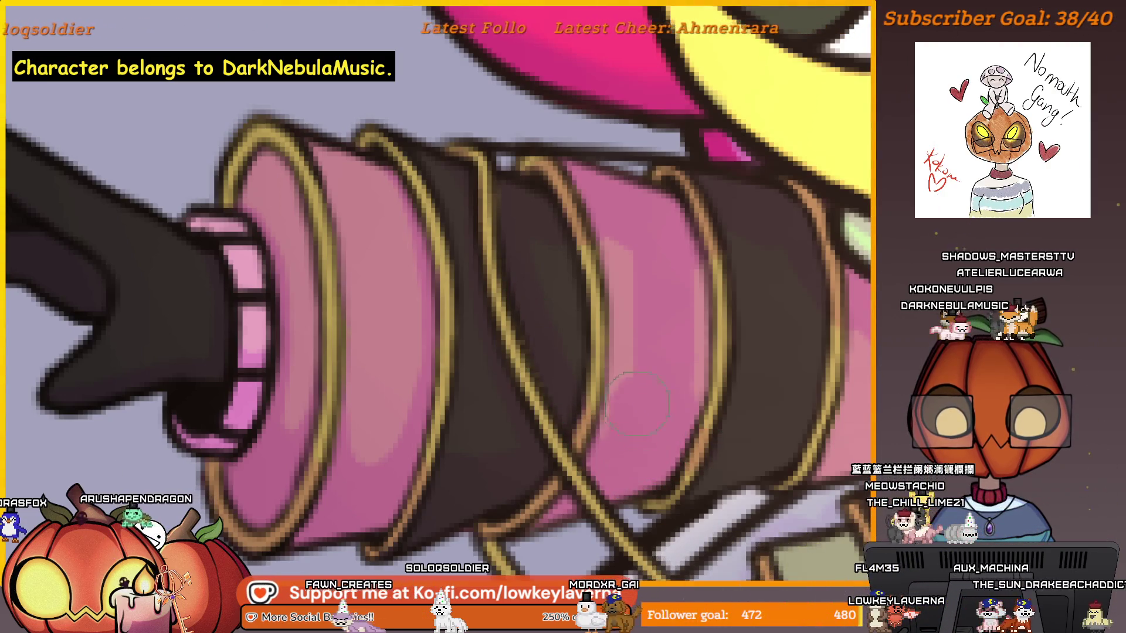
pyautogui.scroll(-3, 665, 407)
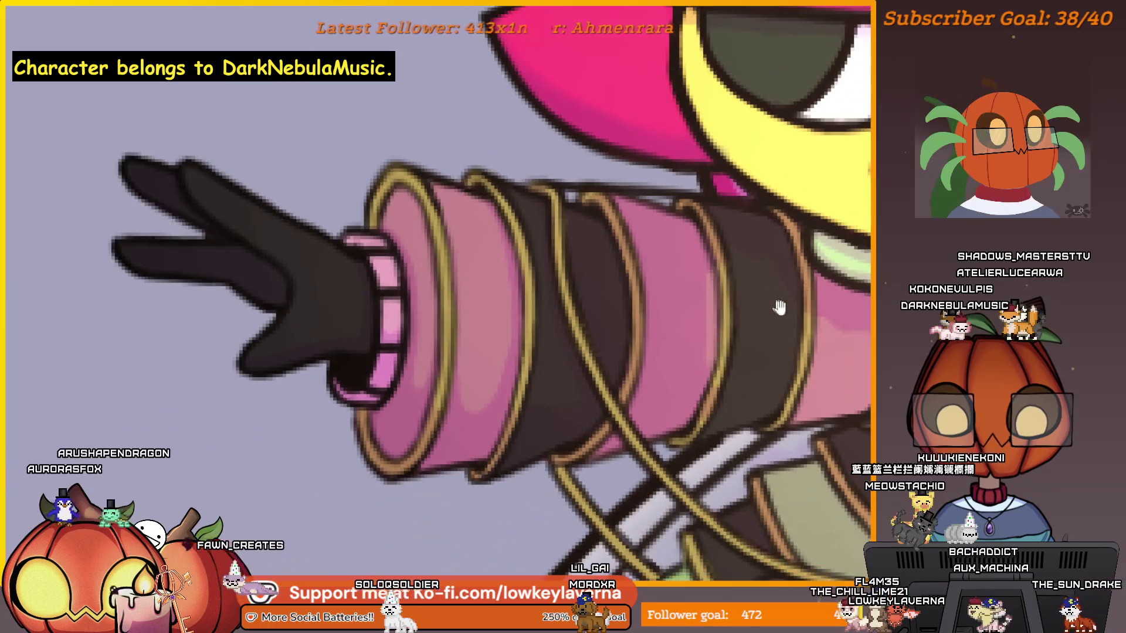
pyautogui.scroll(3, 578, 389)
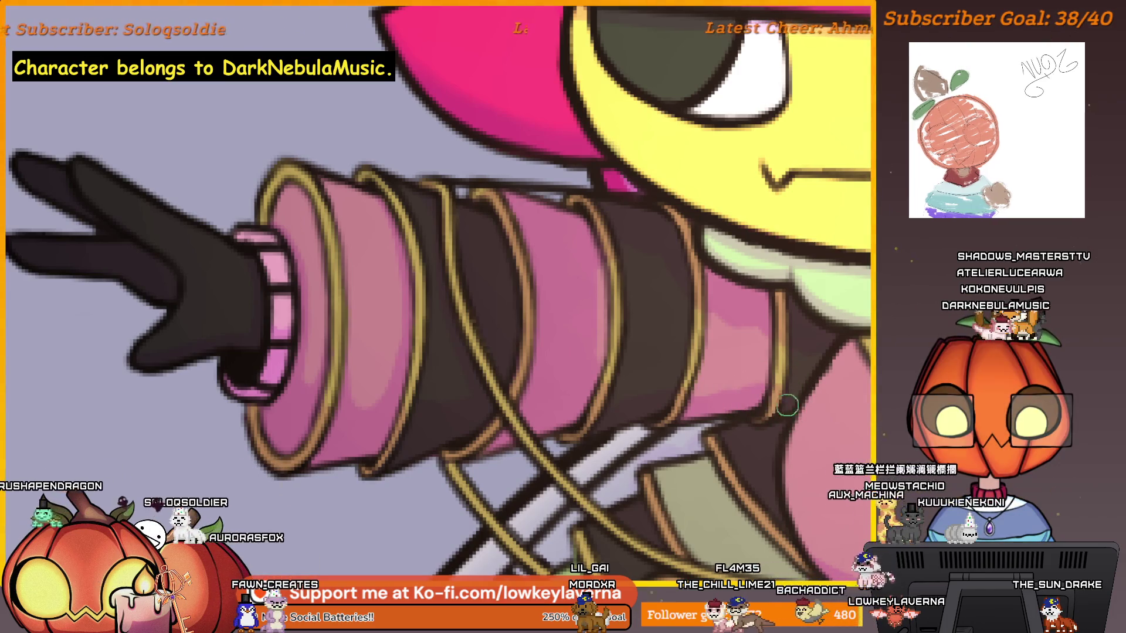
# Step: Zoom and pan along the outstretched sleeve to examine it closely
pyautogui.scroll(1, 693, 428)
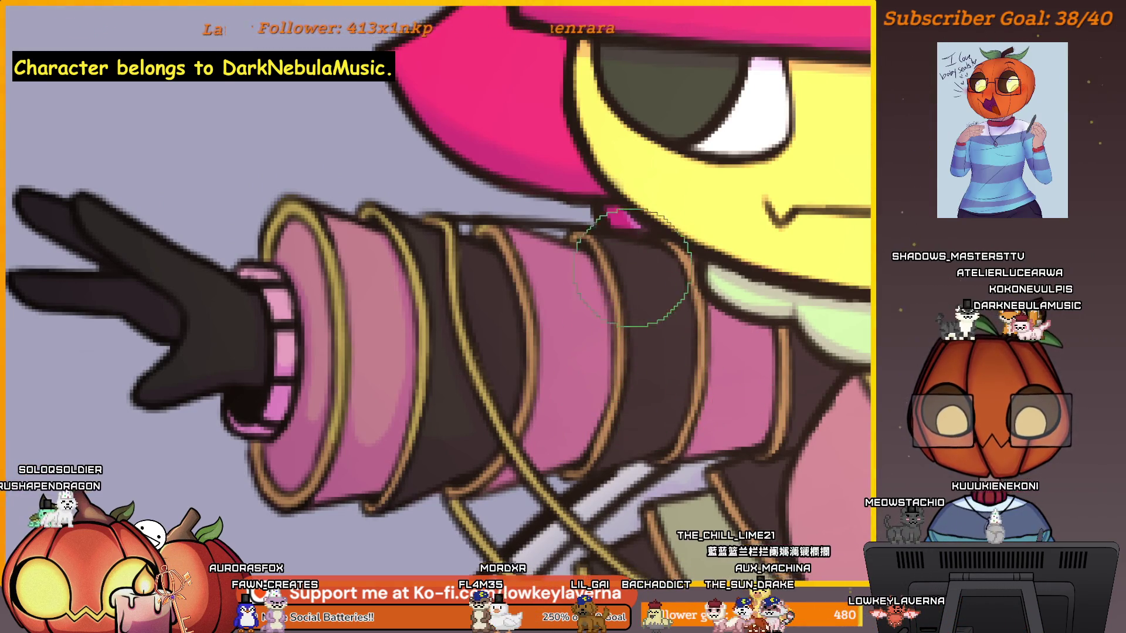
pyautogui.scroll(1, 557, 317)
pyautogui.hscroll(-1, 557, 316)
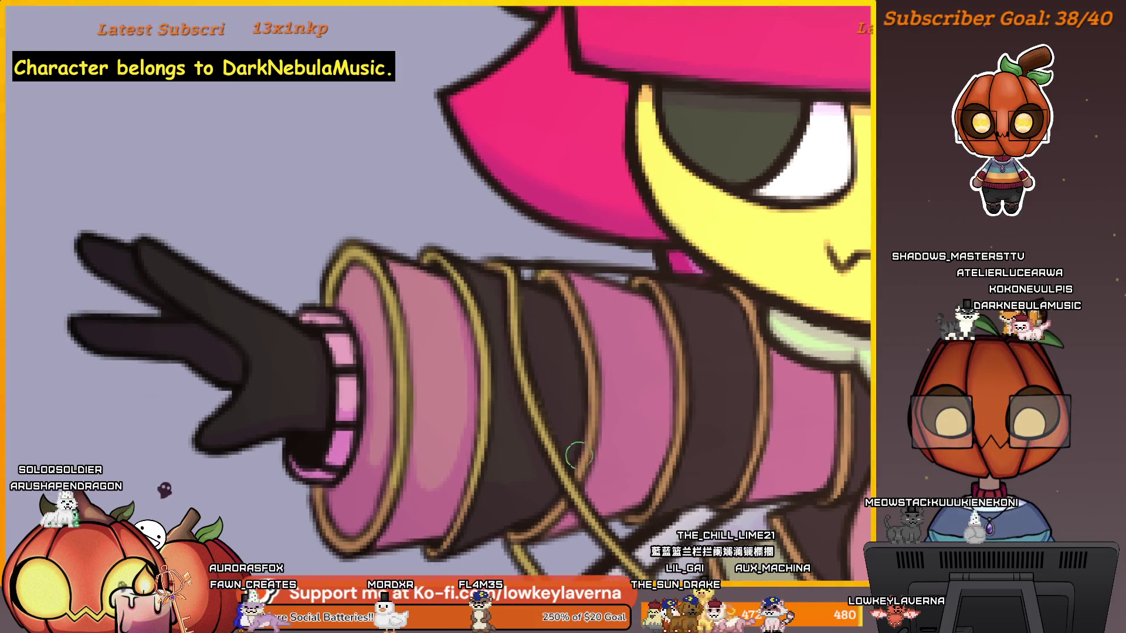
pyautogui.scroll(-1, 653, 475)
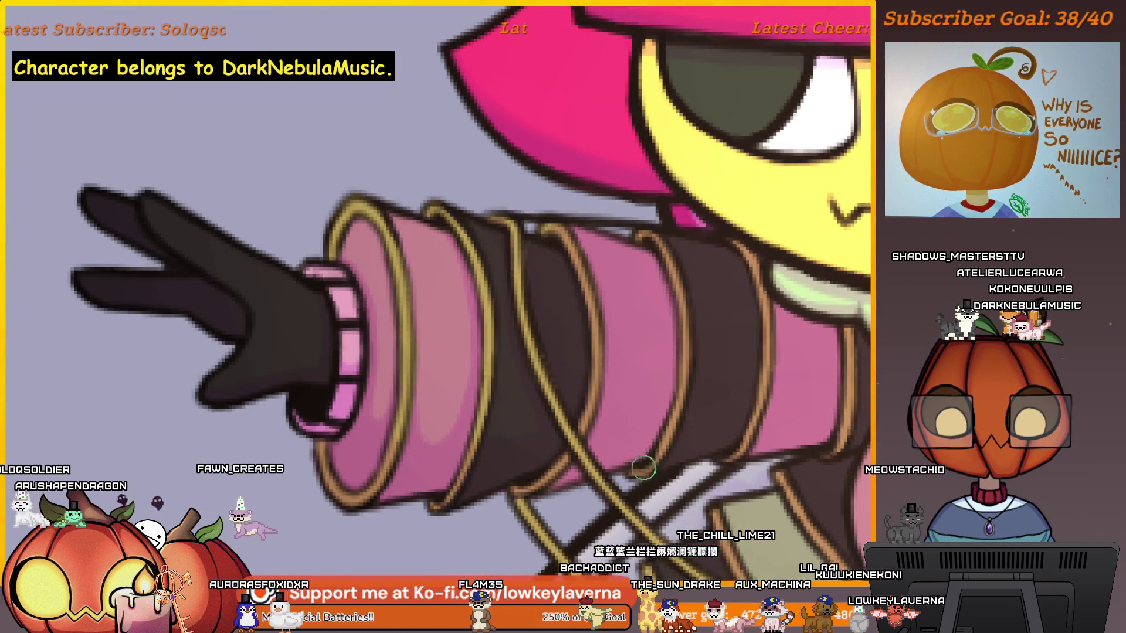
pyautogui.moveTo(842, 424); pyautogui.dragTo(760, 482)
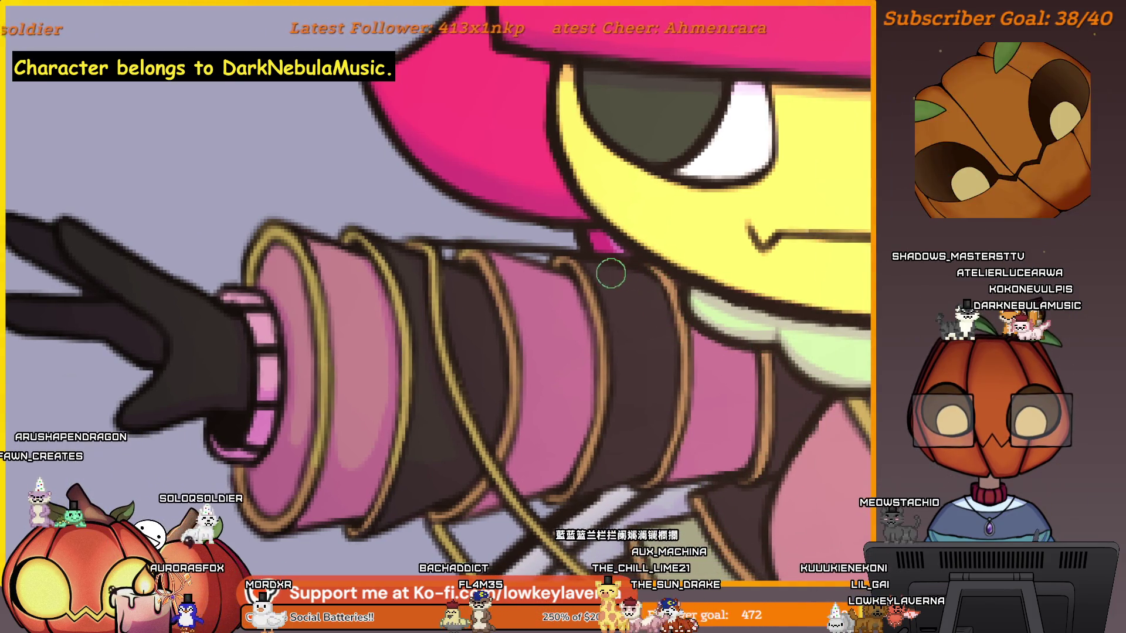
pyautogui.scroll(-6, 523, 412)
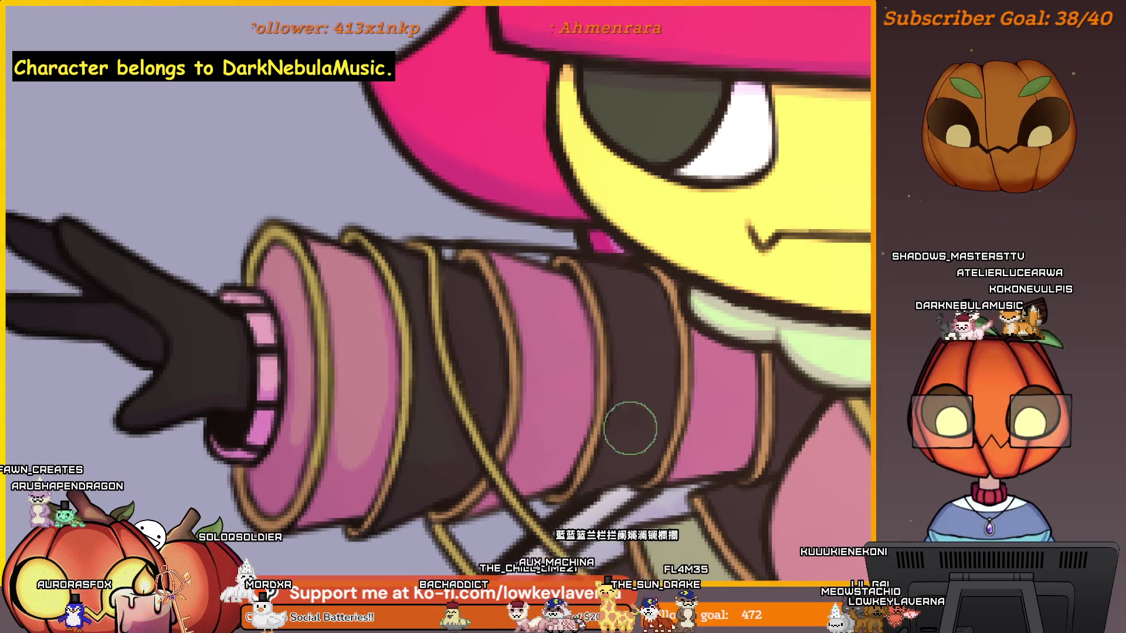
pyautogui.scroll(2, 777, 314)
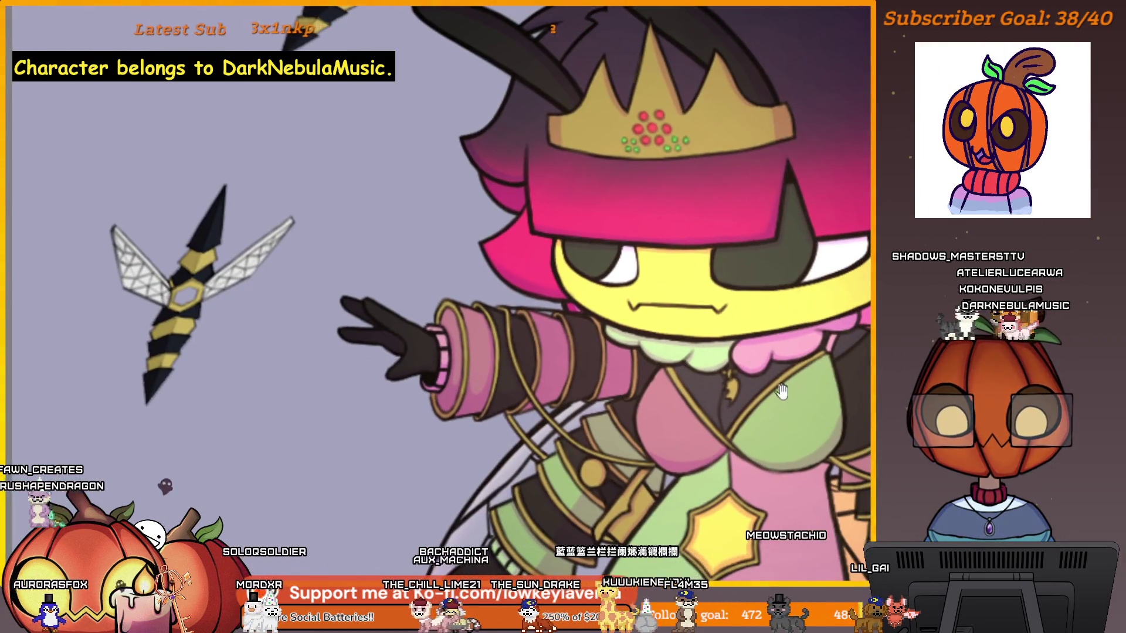
pyautogui.moveTo(782, 391); pyautogui.dragTo(563, 399)
pyautogui.scroll(5, 645, 449)
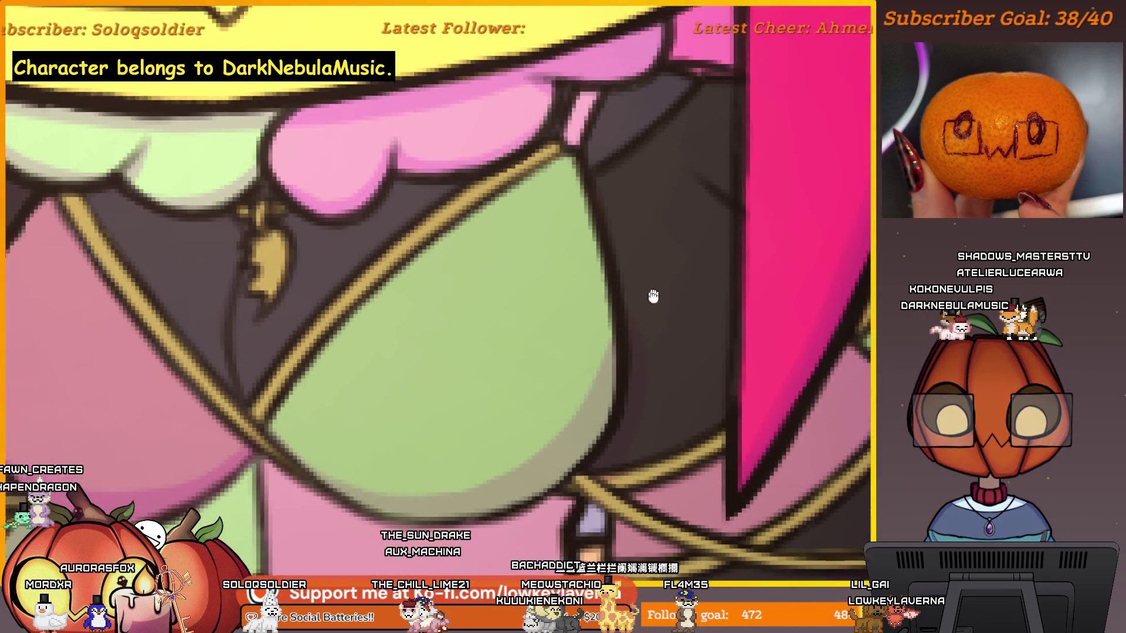
pyautogui.scroll(3, 586, 469)
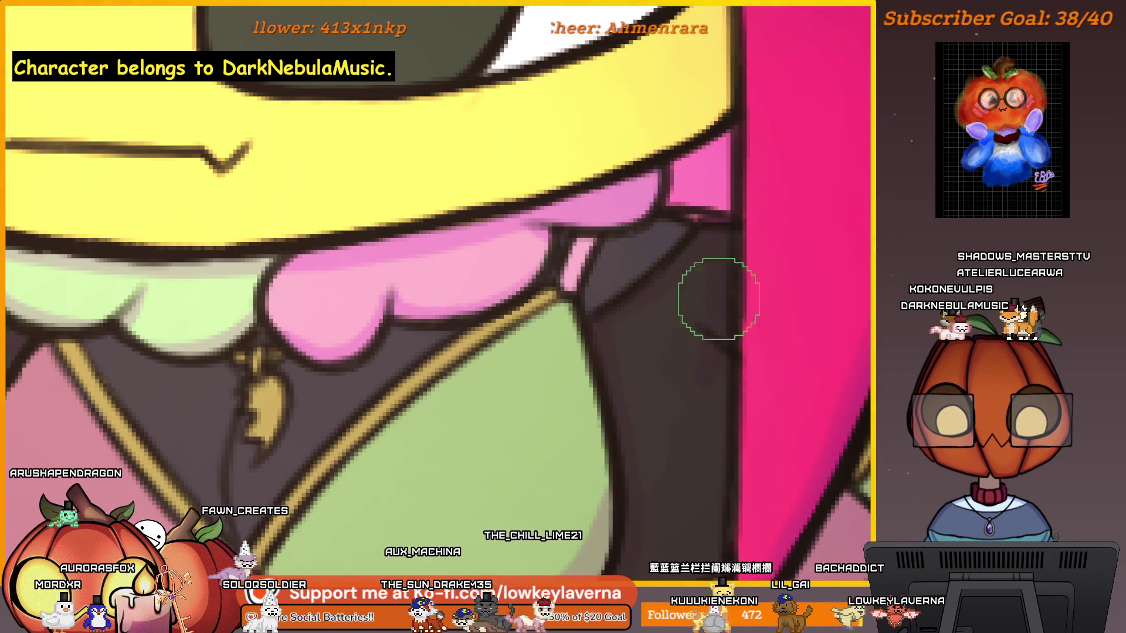
pyautogui.scroll(-2, 703, 200)
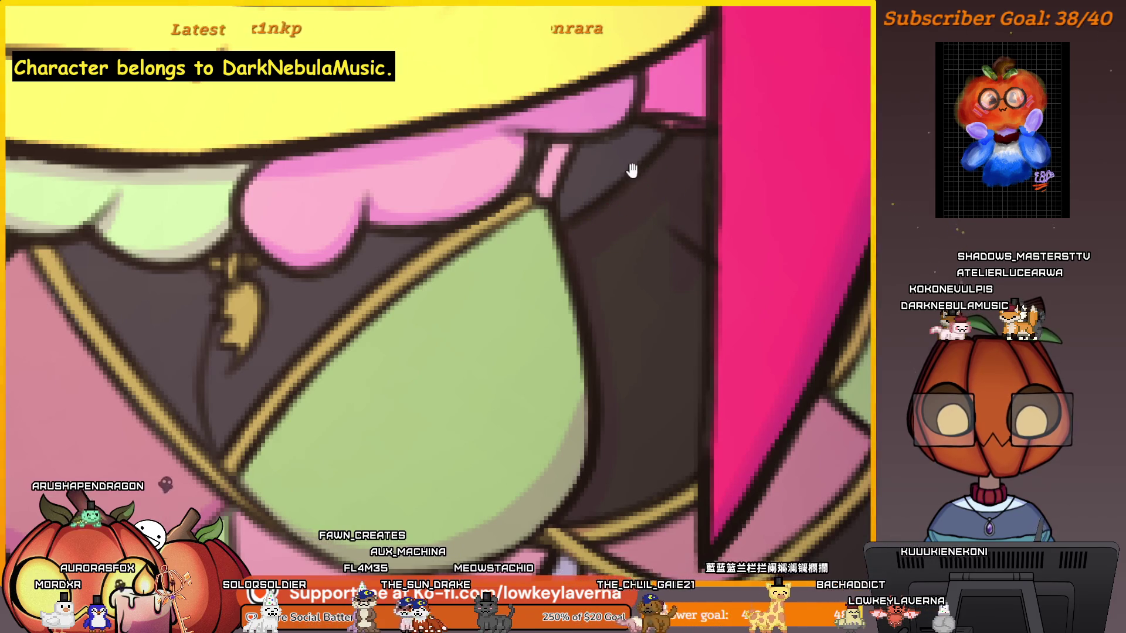
pyautogui.moveTo(632, 170); pyautogui.dragTo(647, 289)
pyautogui.moveTo(678, 239)
pyautogui.mouseDown()
pyautogui.moveTo(669, 298)
pyautogui.moveTo(686, 330)
pyautogui.mouseUp()
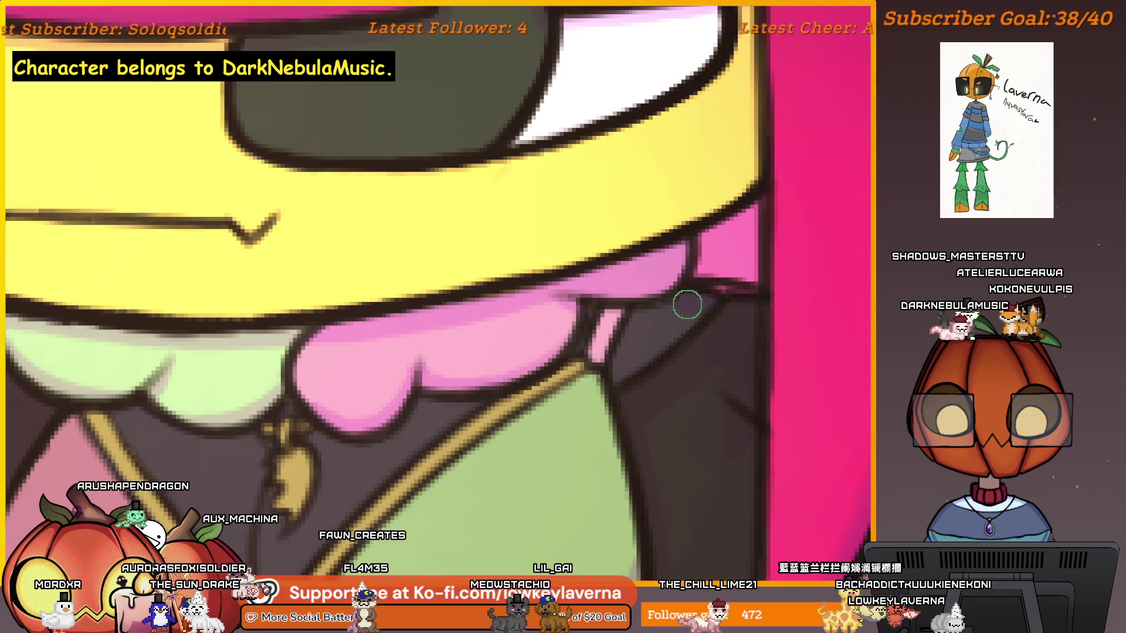
pyautogui.moveTo(721, 316)
pyautogui.mouseDown()
pyautogui.moveTo(714, 284)
pyautogui.moveTo(666, 233)
pyautogui.mouseUp()
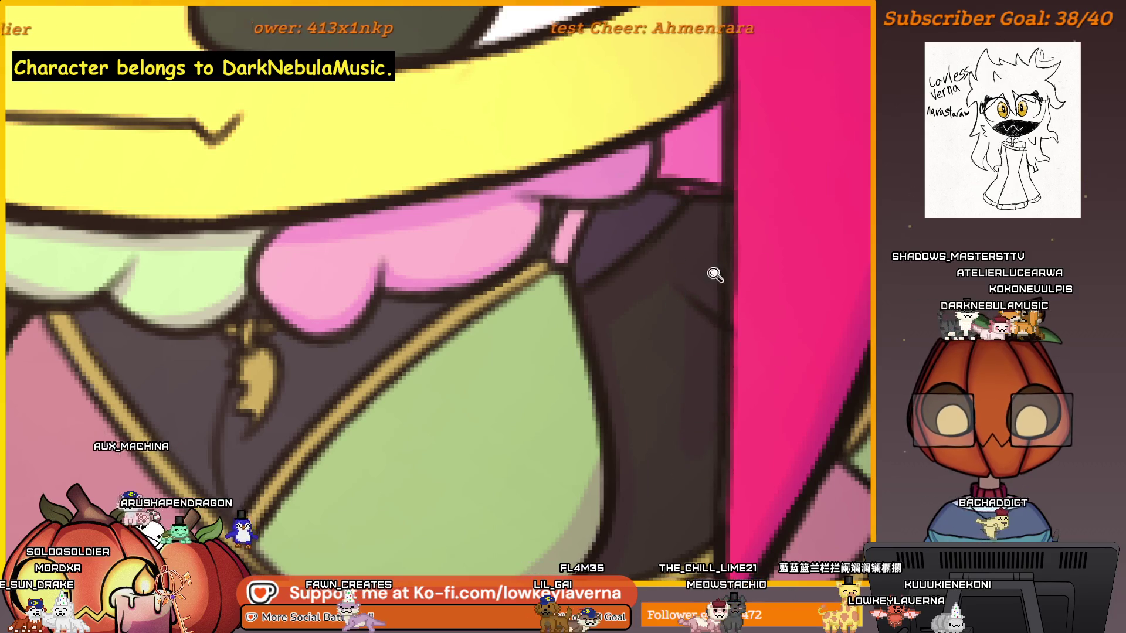
pyautogui.scroll(-5, 715, 274)
pyautogui.scroll(3, 669, 259)
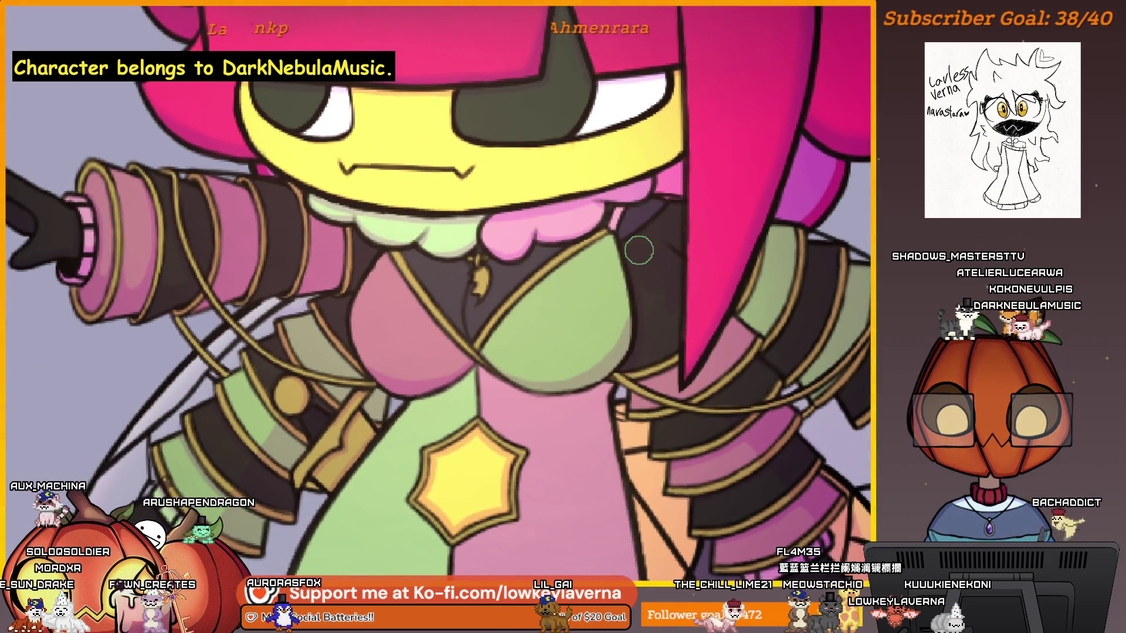
pyautogui.scroll(5, 692, 313)
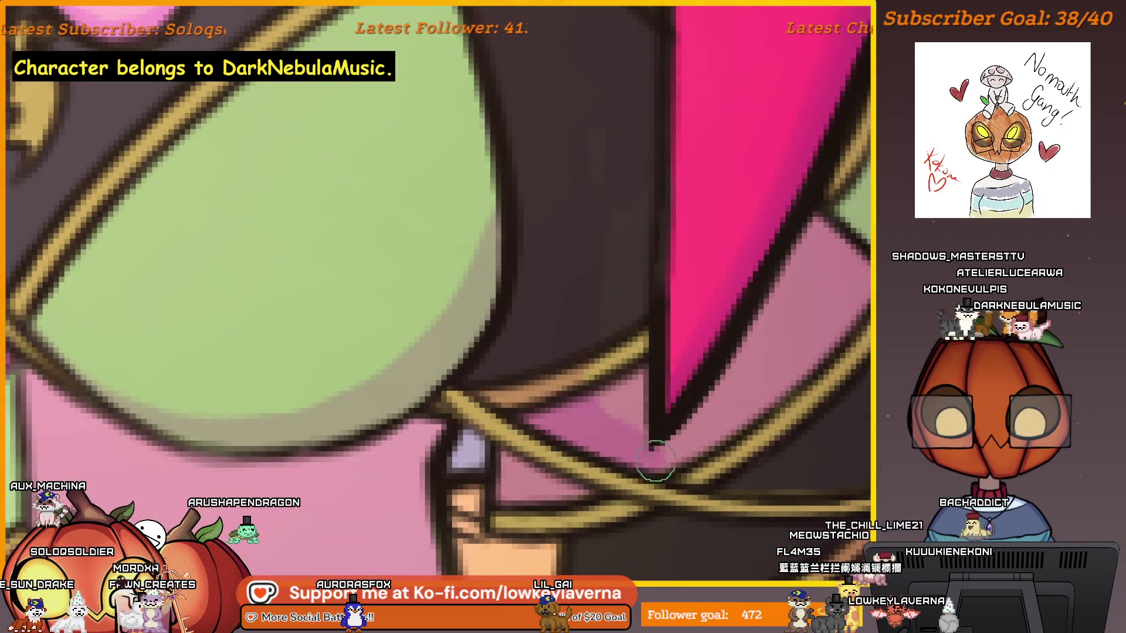
pyautogui.scroll(-4, 650, 452)
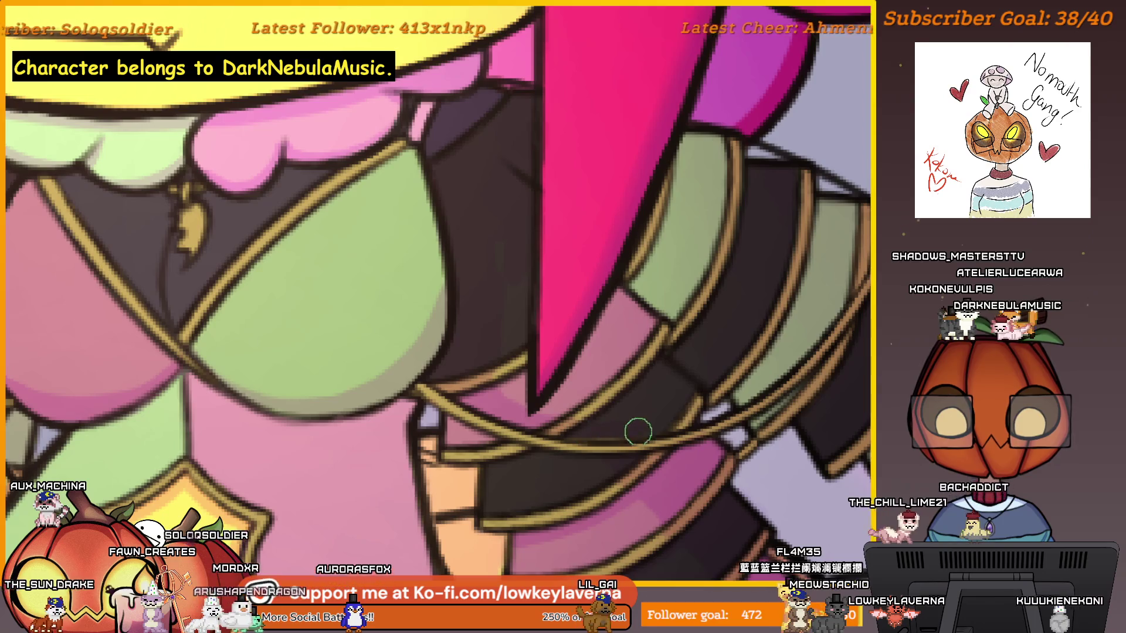
pyautogui.moveTo(749, 376); pyautogui.dragTo(678, 421)
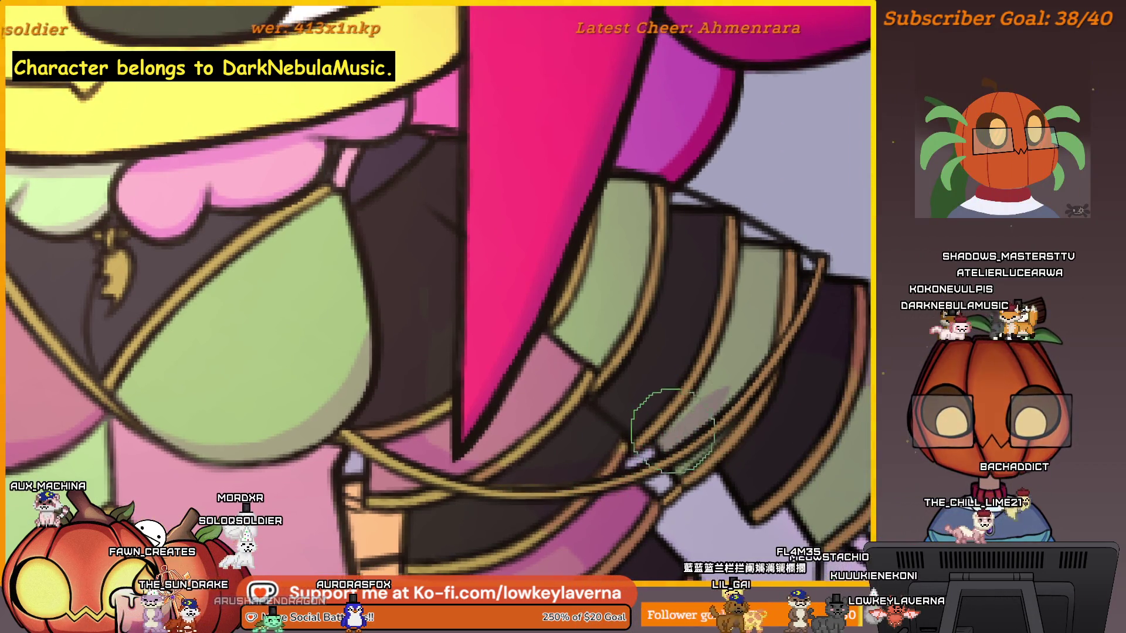
pyautogui.moveTo(744, 378); pyautogui.dragTo(732, 407)
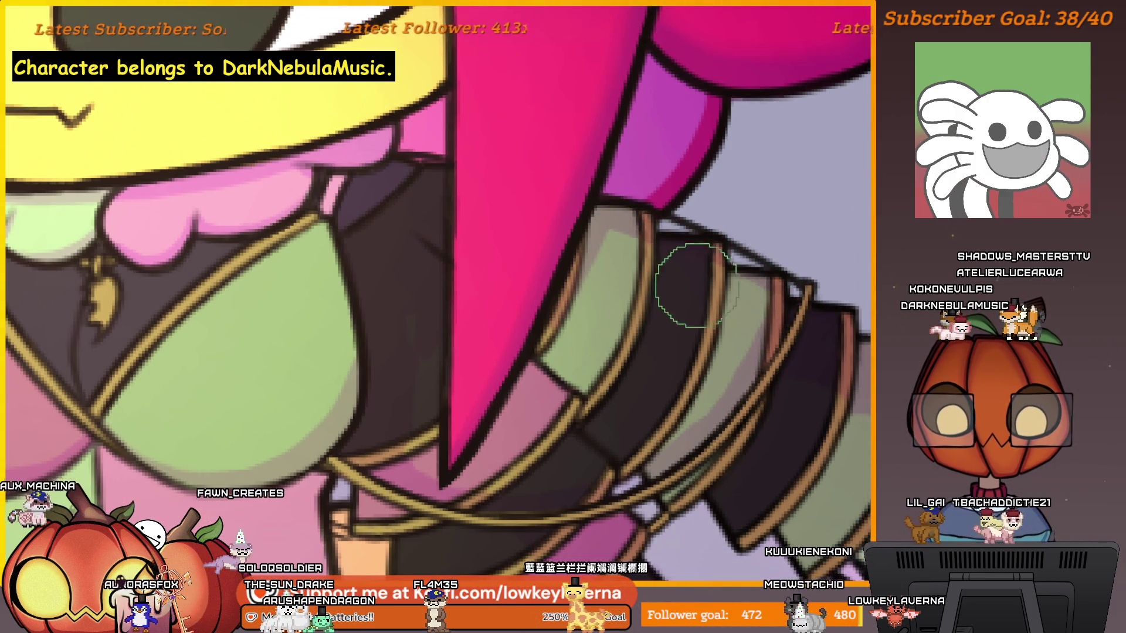
pyautogui.moveTo(690, 276); pyautogui.dragTo(732, 242)
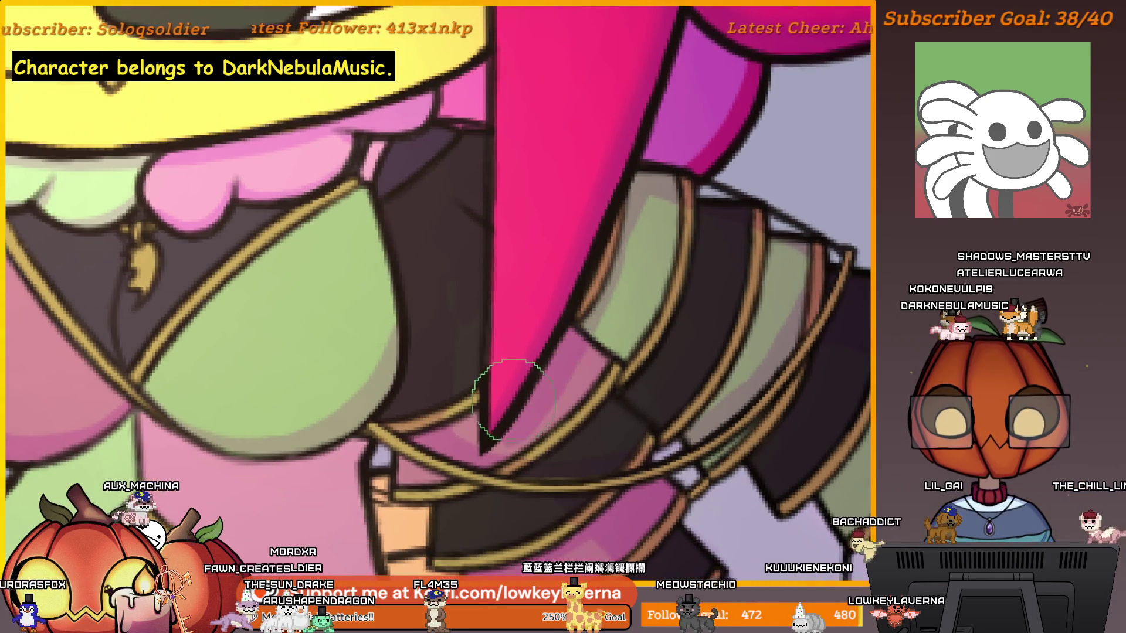
pyautogui.moveTo(515, 389); pyautogui.dragTo(665, 359)
pyautogui.moveTo(622, 417); pyautogui.dragTo(636, 443)
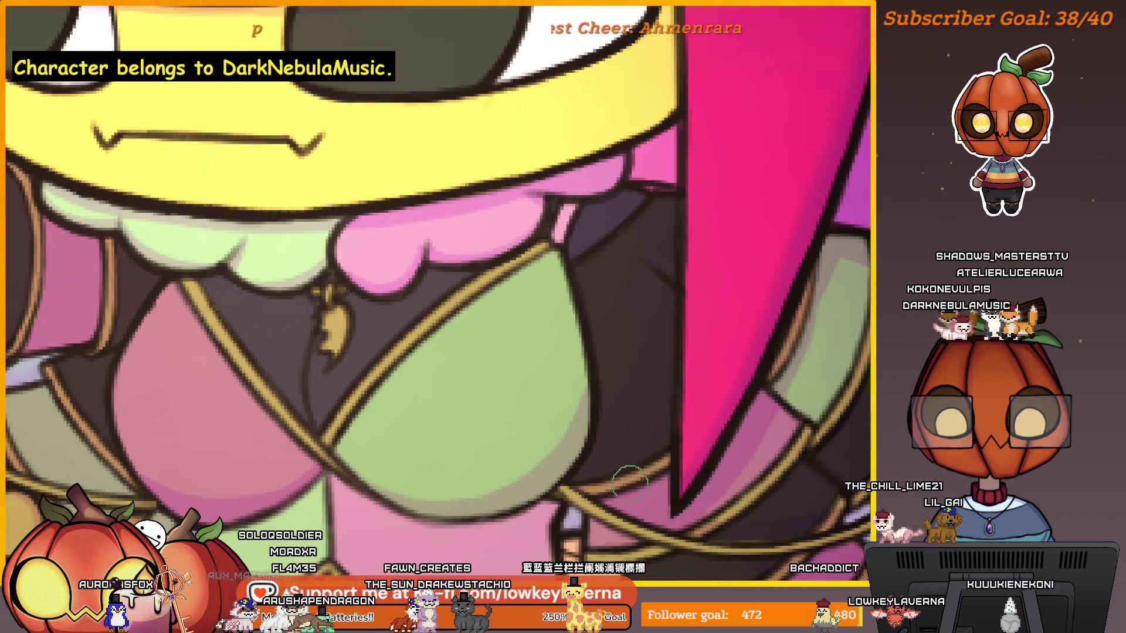
pyautogui.moveTo(797, 412); pyautogui.dragTo(532, 241)
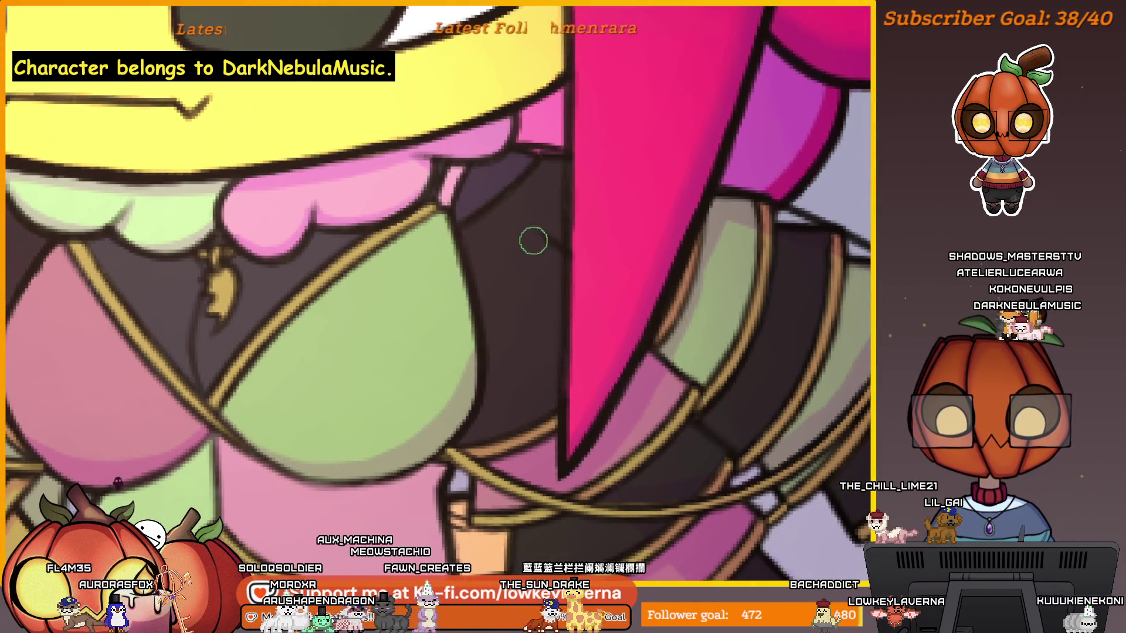
pyautogui.moveTo(555, 419)
pyautogui.mouseDown()
pyautogui.moveTo(754, 372)
pyautogui.moveTo(531, 492)
pyautogui.mouseUp()
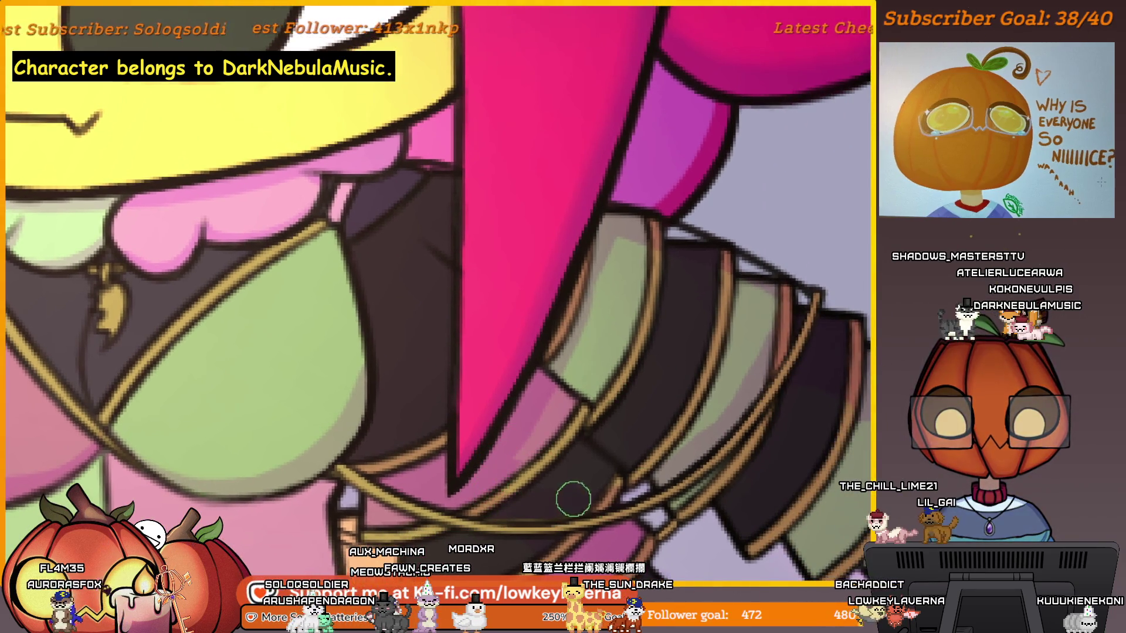
pyautogui.moveTo(599, 478); pyautogui.dragTo(583, 480)
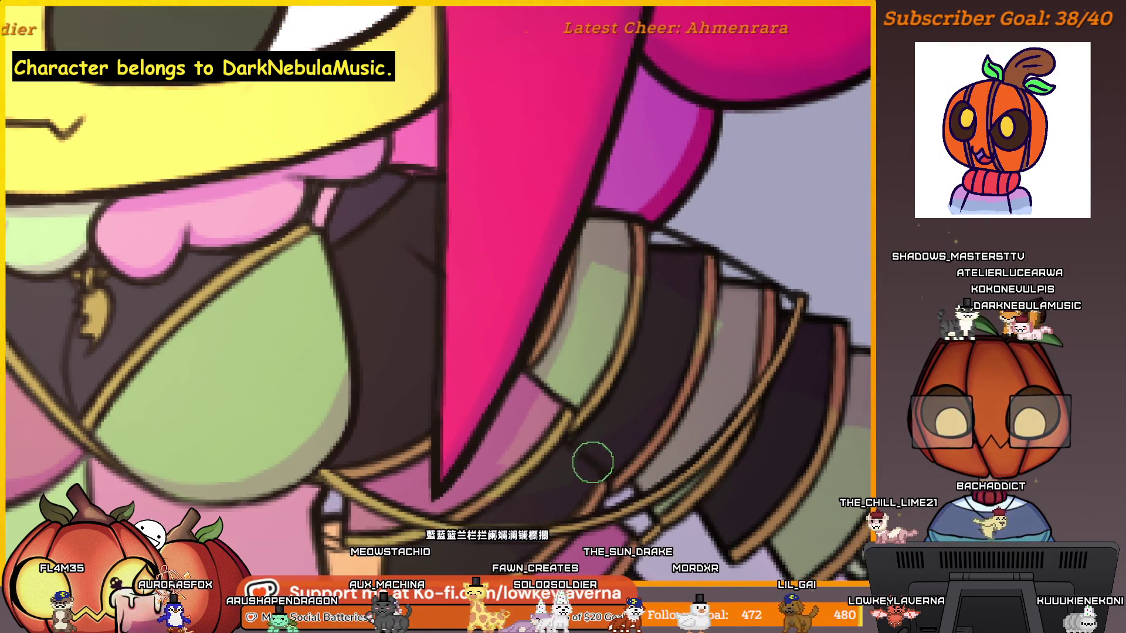
pyautogui.moveTo(675, 329)
pyautogui.mouseDown()
pyautogui.moveTo(690, 402)
pyautogui.moveTo(716, 389)
pyautogui.mouseUp()
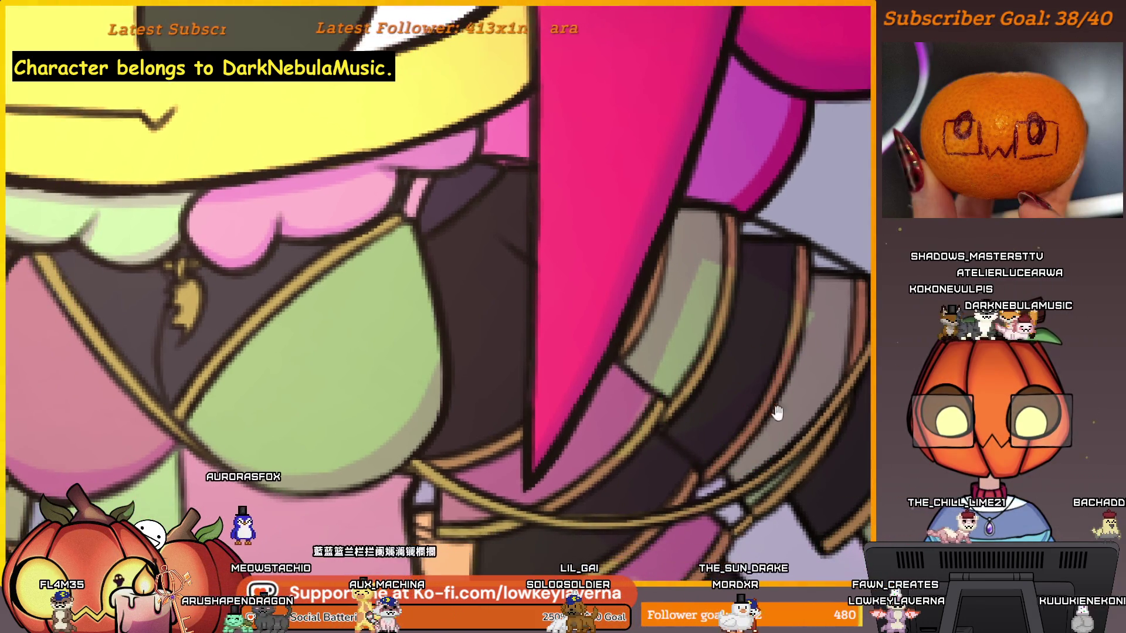
pyautogui.moveTo(777, 412); pyautogui.dragTo(759, 430)
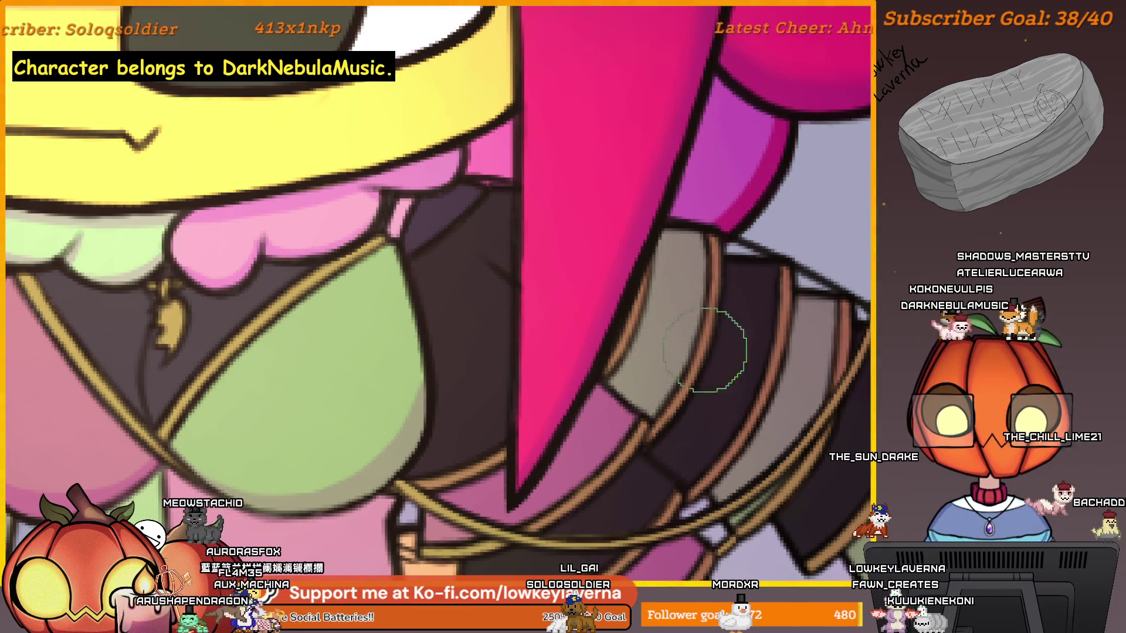
pyautogui.hotkey('ctrl', '0')
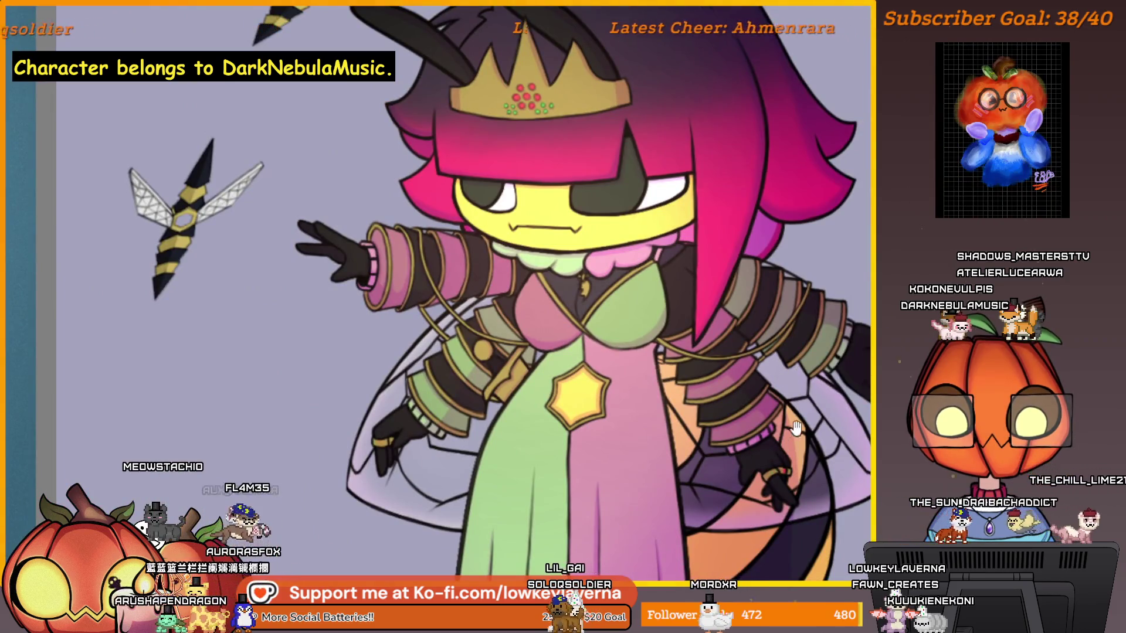
# Step: Zoom into the collar and toggle undo/redo to compare shirt colours, keeping the light pink fill with yellow trim
pyautogui.moveTo(796, 429); pyautogui.dragTo(765, 469)
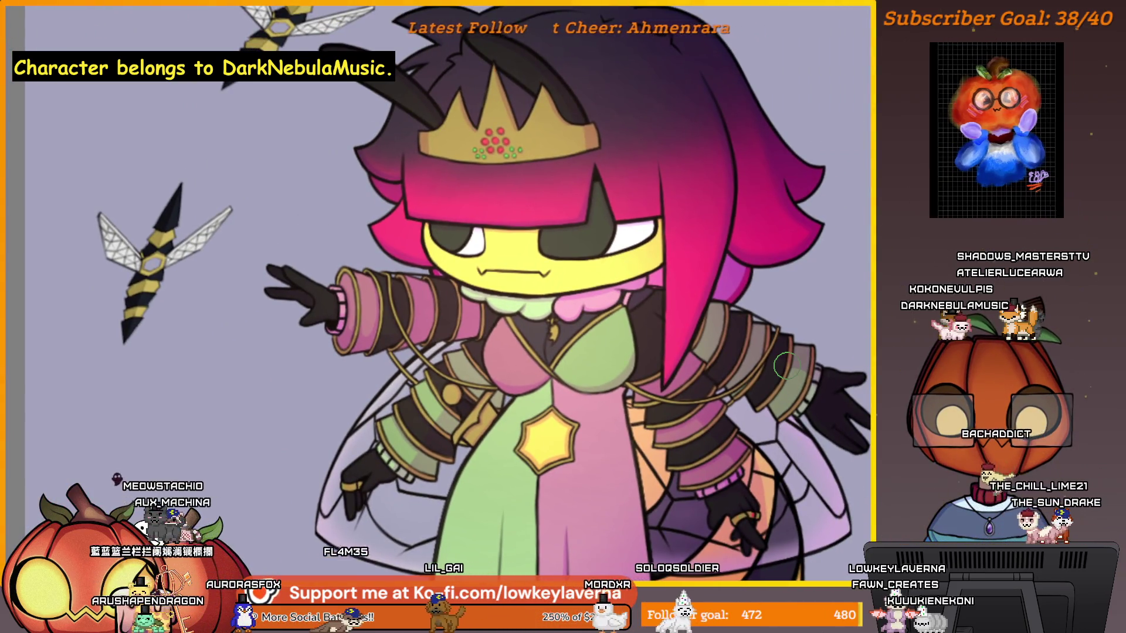
pyautogui.scroll(-2, 780, 360)
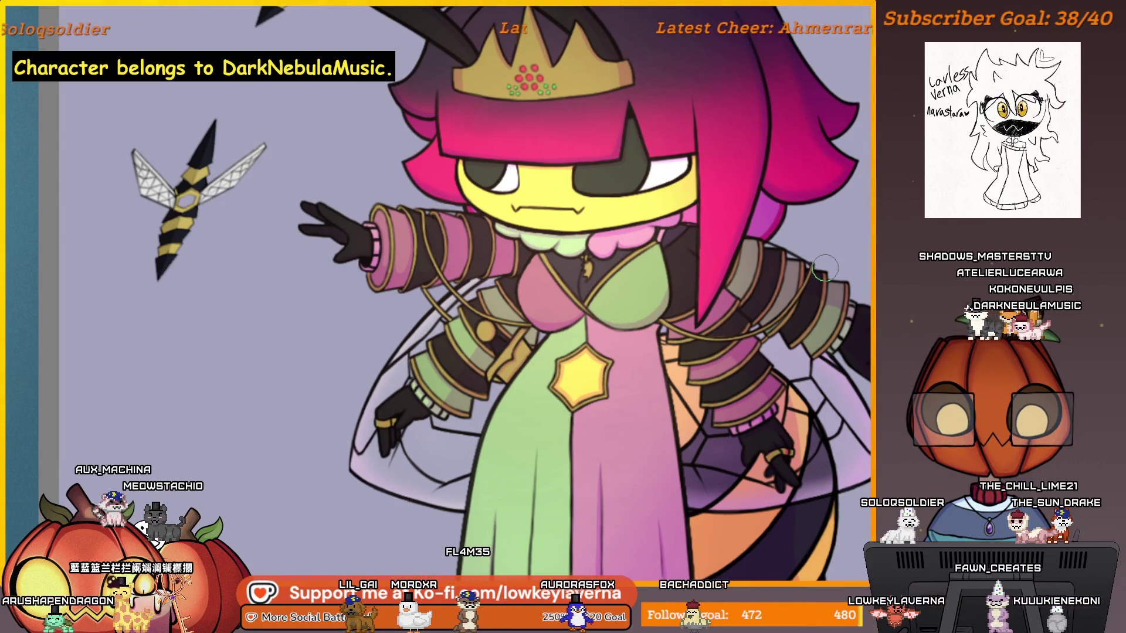
pyautogui.scroll(10, 692, 346)
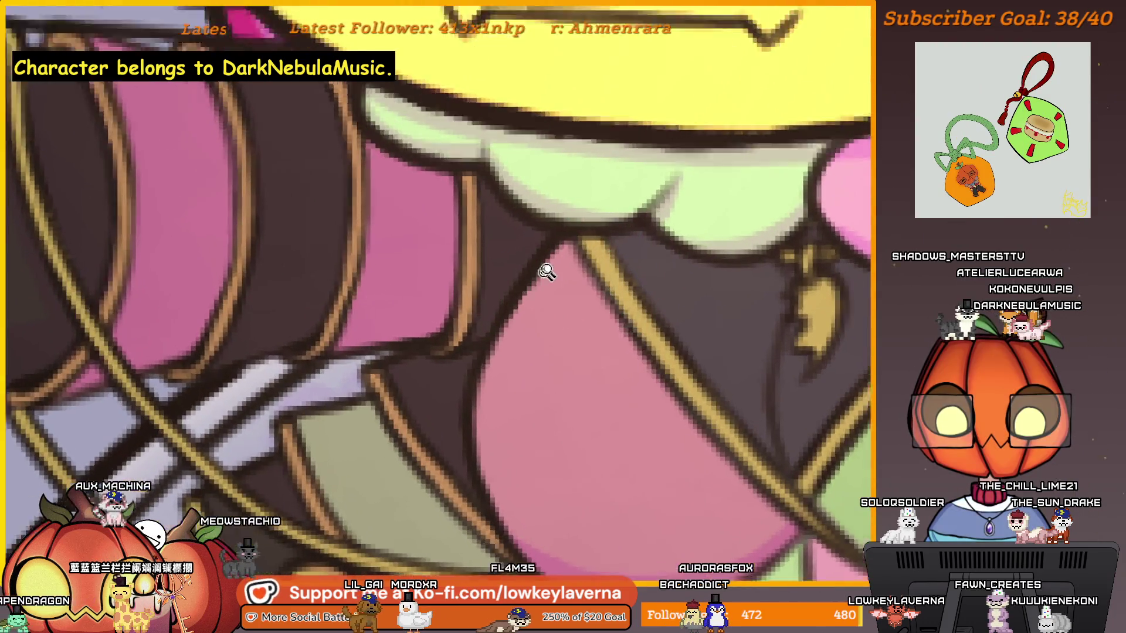
pyautogui.scroll(6, 545, 258)
pyautogui.hotkey('ctrl', 'z')
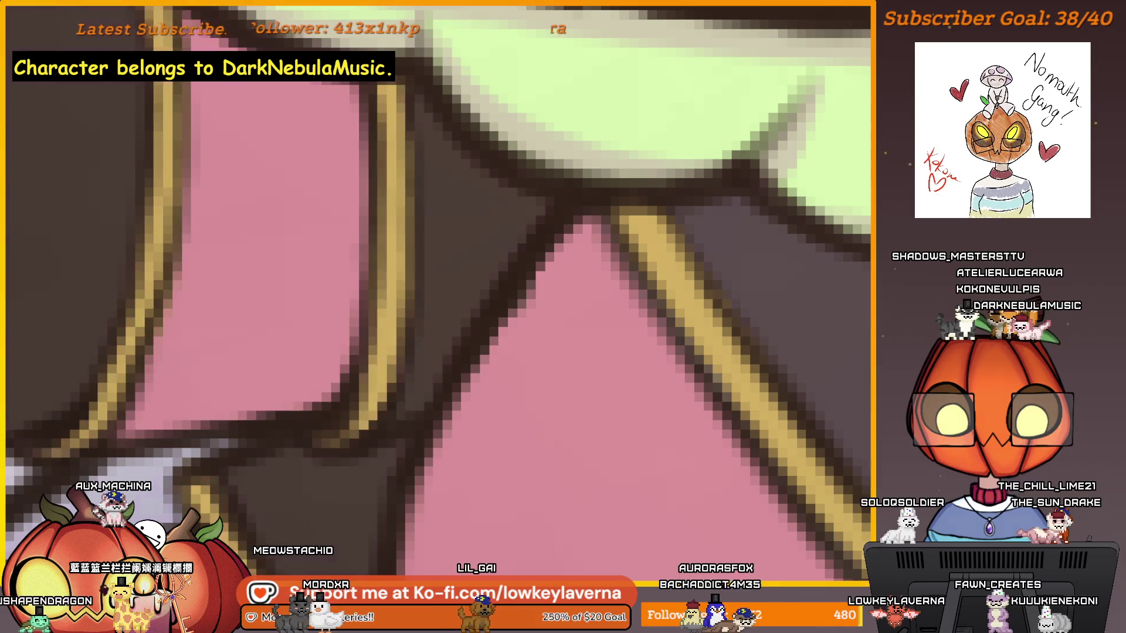
pyautogui.hotkey('ctrl', 'y')
pyautogui.hotkey('ctrl', 'z')
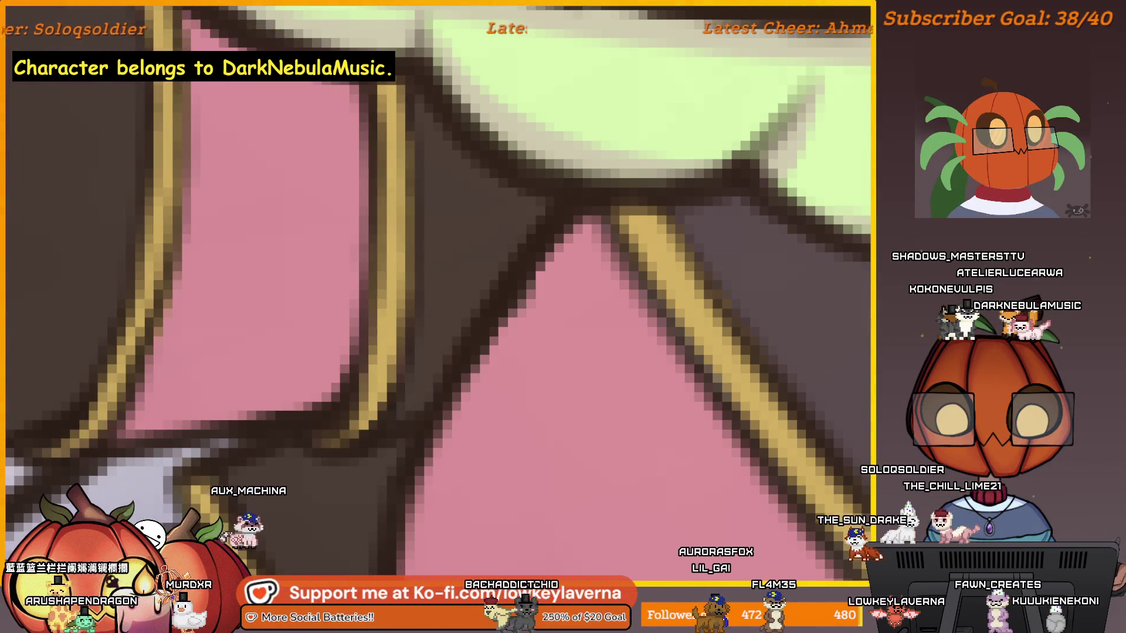
pyautogui.hotkey('ctrl', 'z')
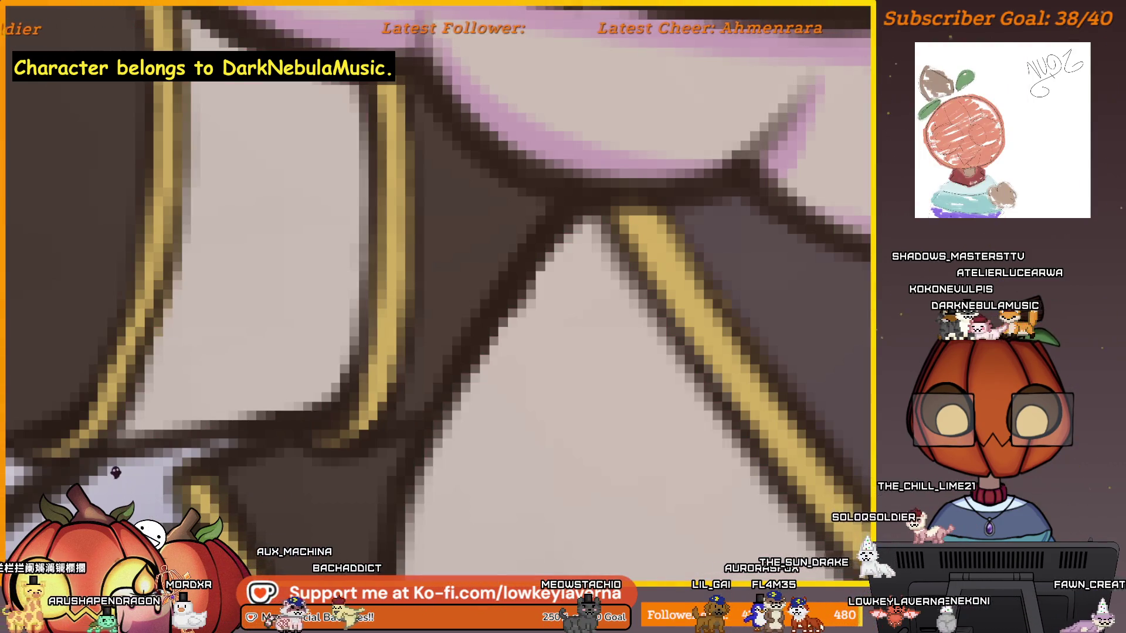
pyautogui.hotkey('ctrl', 'y')
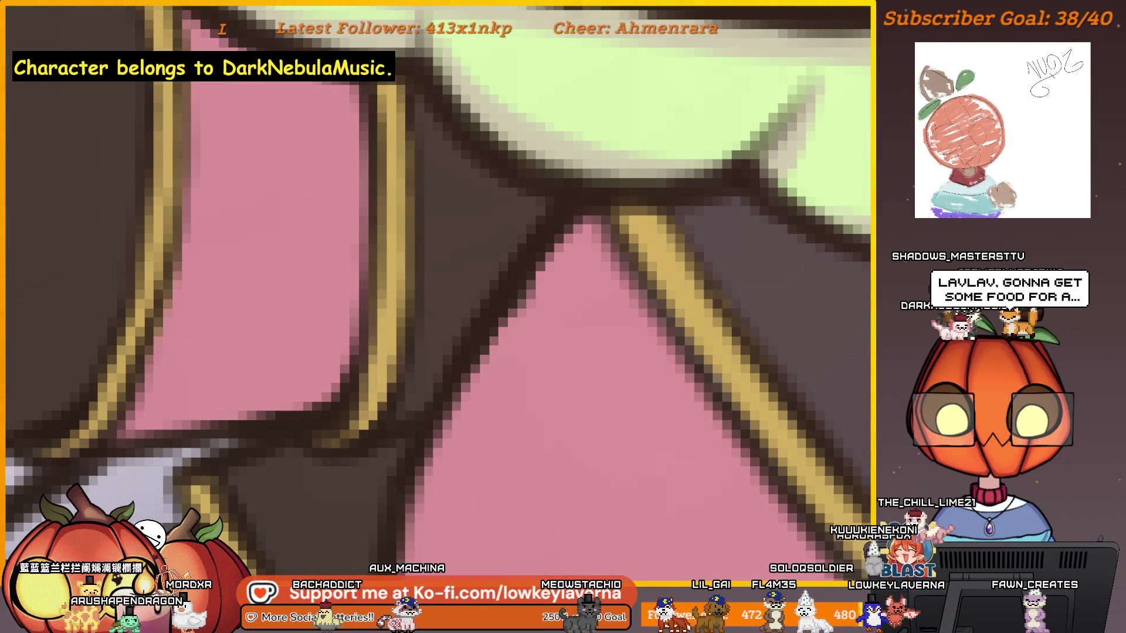
pyautogui.hotkey('ctrl', 'z')
pyautogui.hotkey('ctrl', 'y')
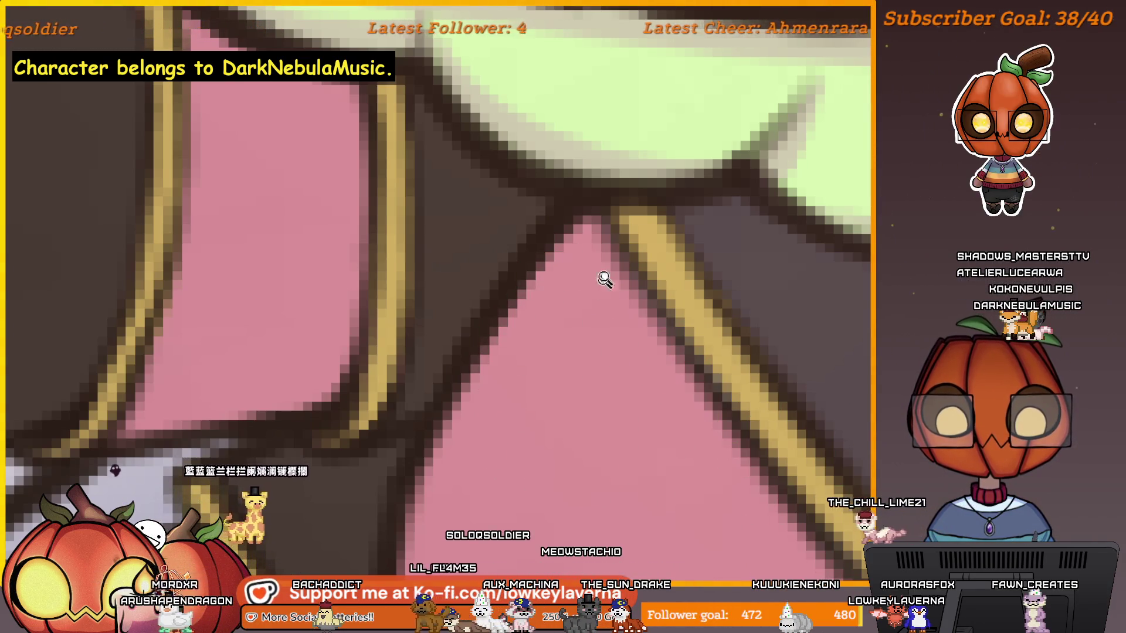
pyautogui.moveTo(604, 280); pyautogui.dragTo(625, 390)
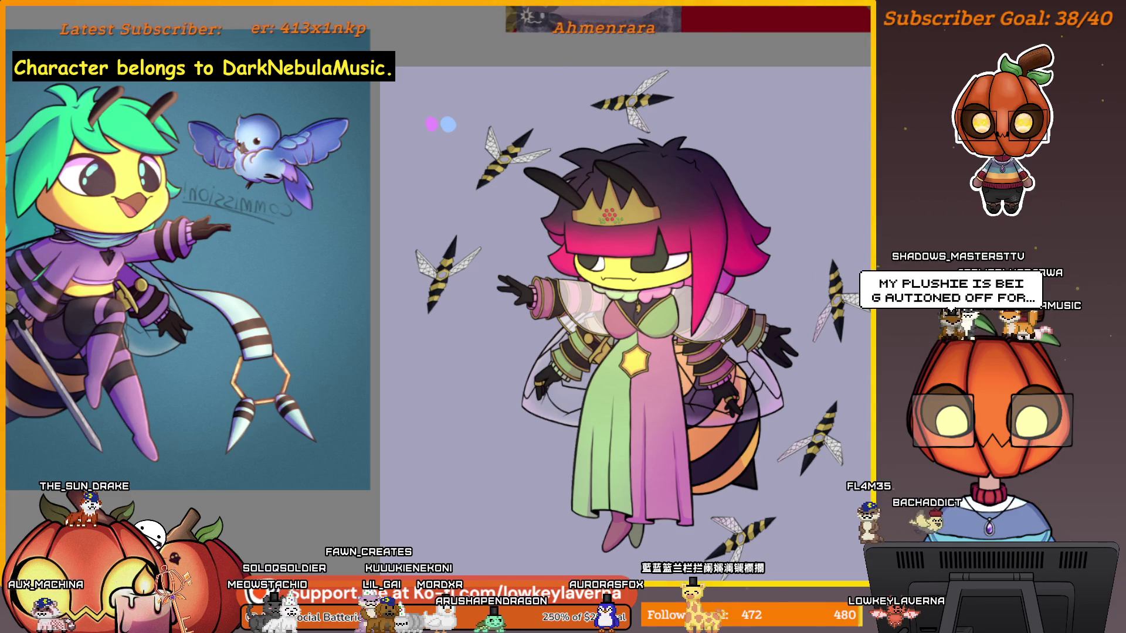
# Step: Zoom in on the dress and bring the crown and face into view
pyautogui.click(692, 327)
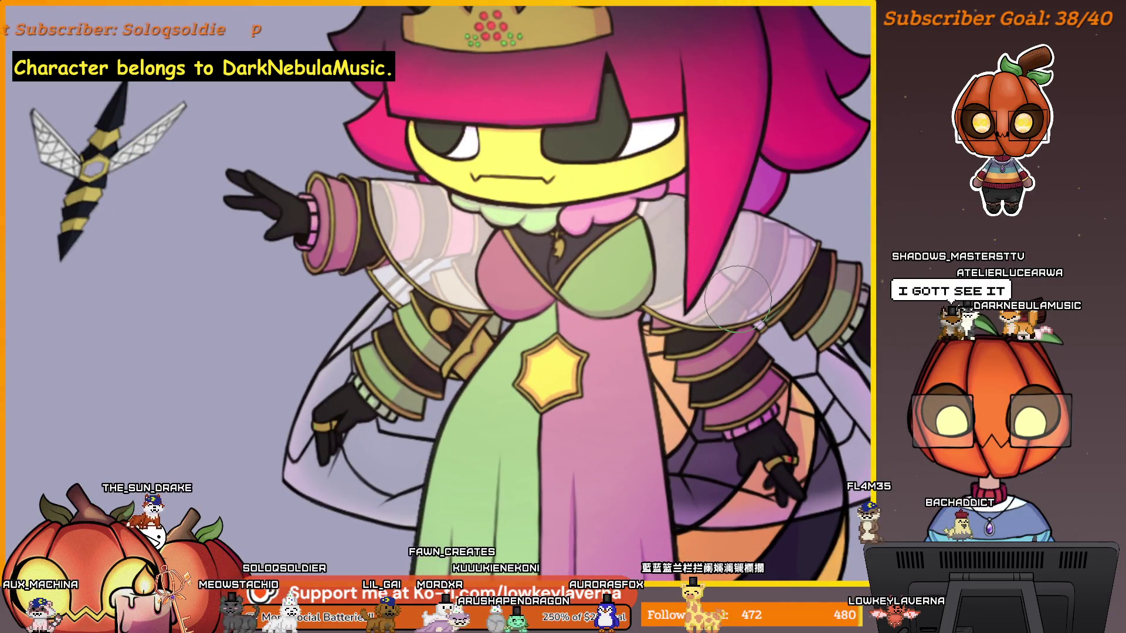
pyautogui.moveTo(737, 299); pyautogui.dragTo(709, 474)
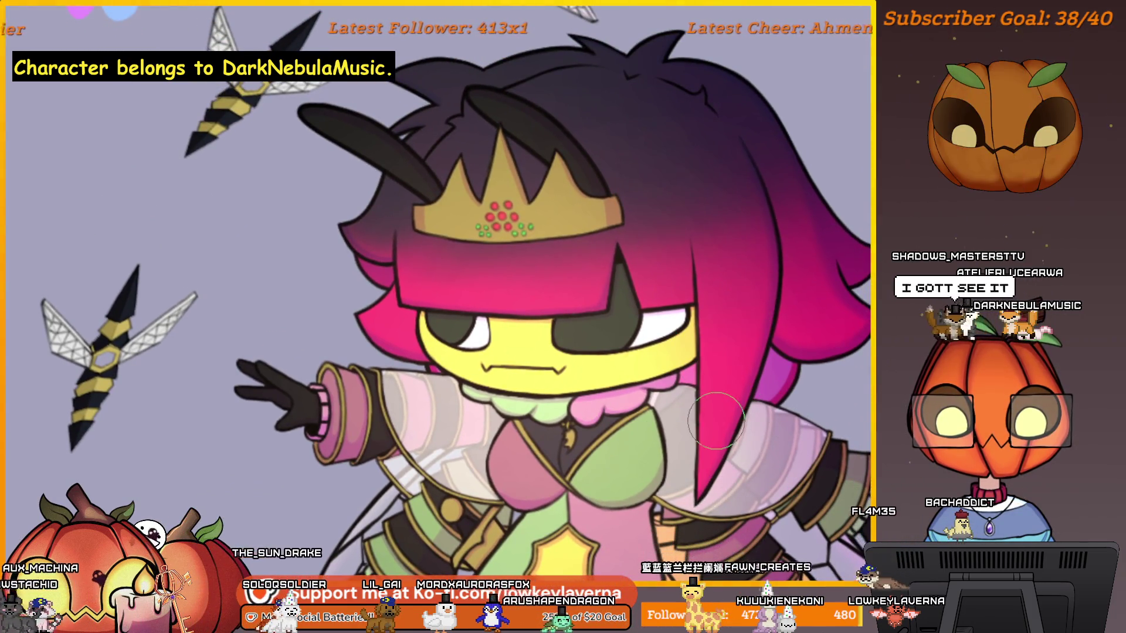
pyautogui.moveTo(659, 424); pyautogui.dragTo(271, 424)
pyautogui.moveTo(335, 460)
pyautogui.mouseDown()
pyautogui.moveTo(744, 457)
pyautogui.moveTo(645, 428)
pyautogui.mouseUp()
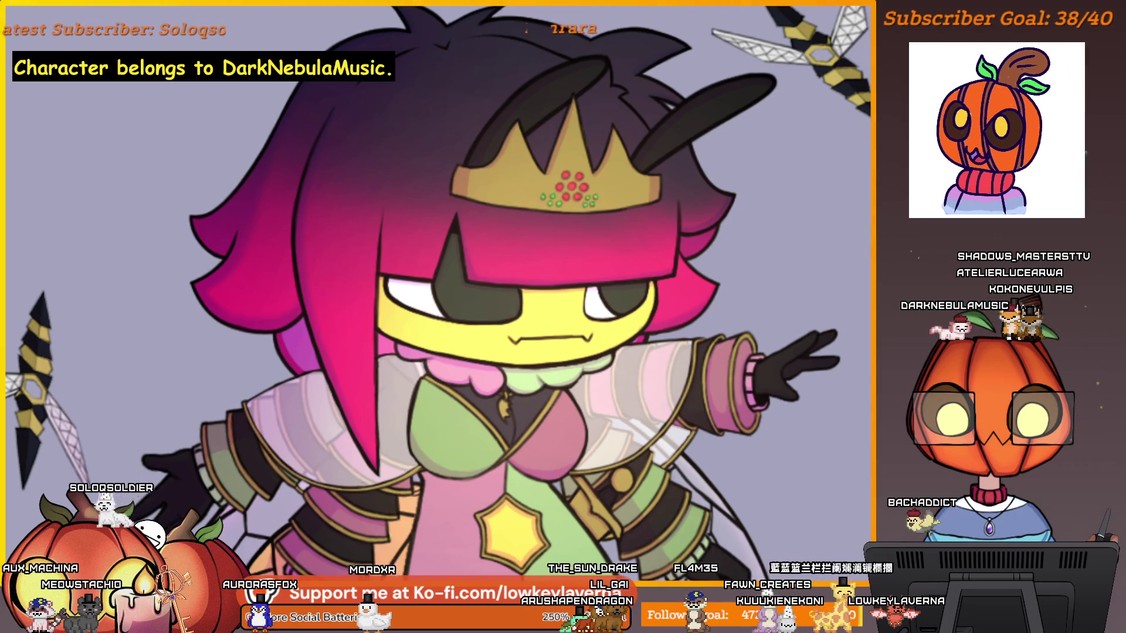
pyautogui.moveTo(436, 347); pyautogui.dragTo(612, 380)
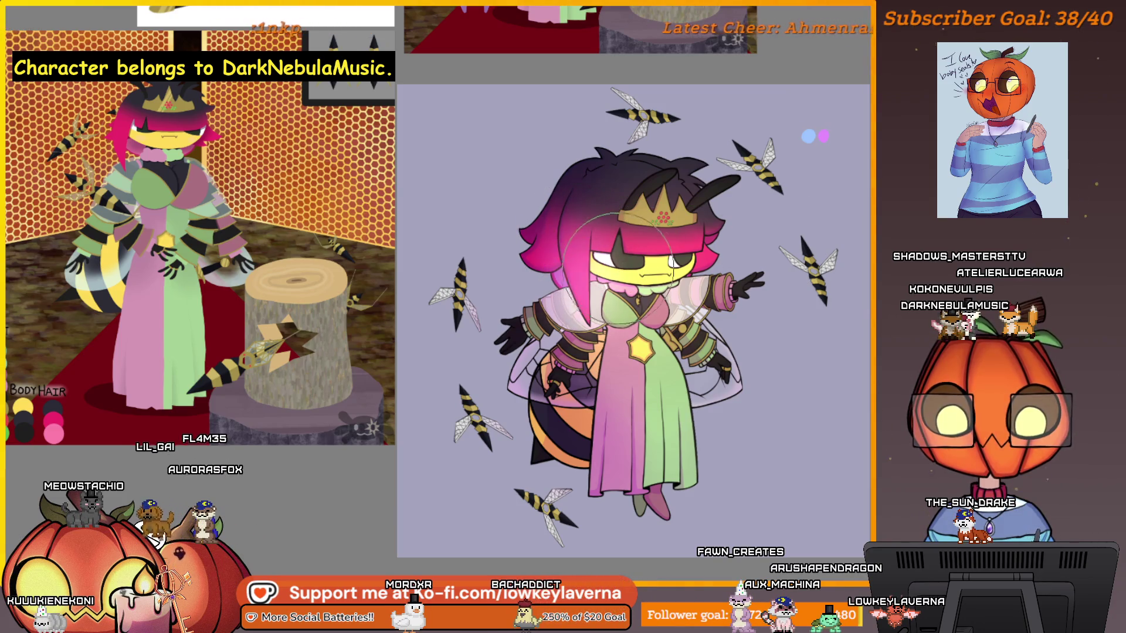
# Step: Undo a trial glow on the dress, bring the green-haired bee commission alongside, and sample its purple
pyautogui.moveTo(604, 293)
pyautogui.mouseDown()
pyautogui.moveTo(656, 399)
pyautogui.moveTo(703, 329)
pyautogui.mouseUp()
pyautogui.hotkey('ctrl', 'z')
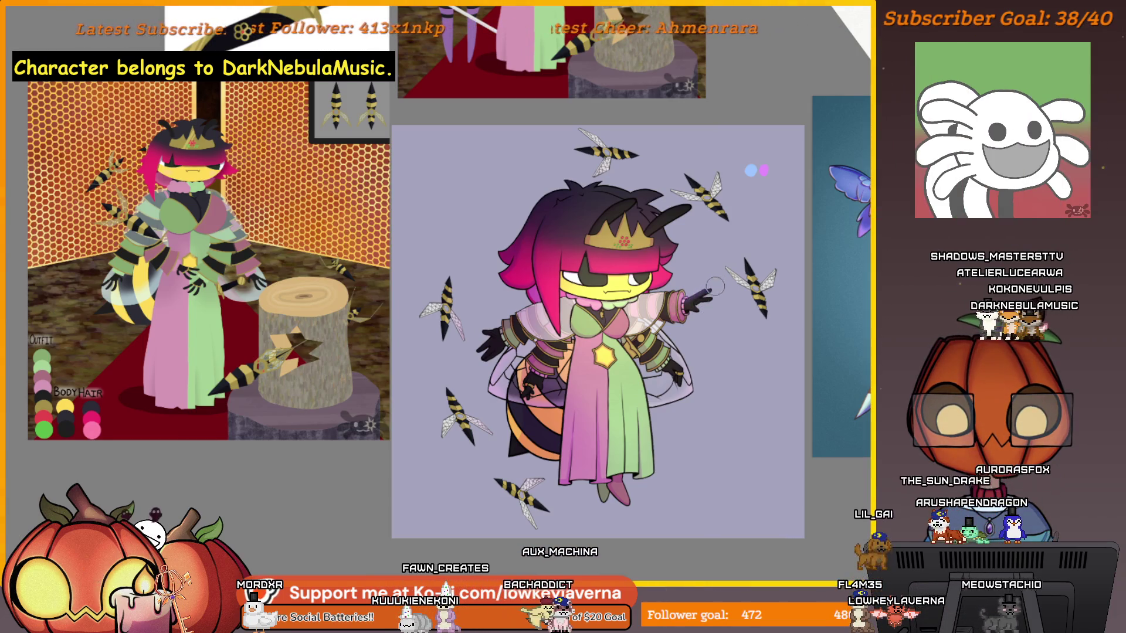
pyautogui.moveTo(727, 345)
pyautogui.mouseDown()
pyautogui.moveTo(384, 375)
pyautogui.moveTo(397, 380)
pyautogui.mouseUp()
pyautogui.press('alt')
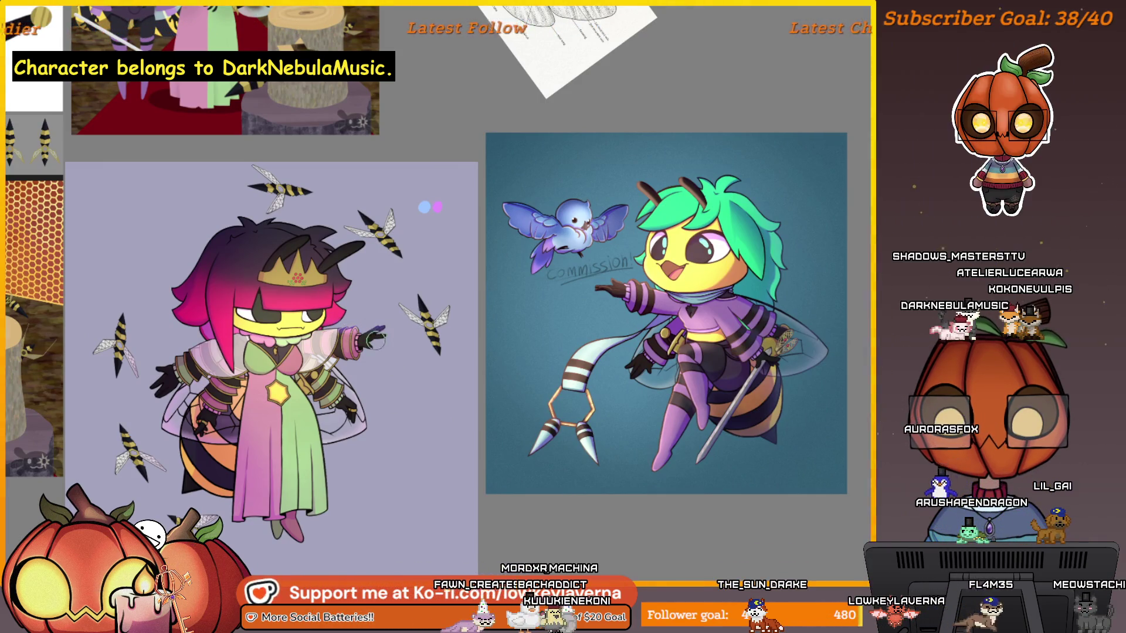
# Step: Mirror the canvas to check, then paint soft purple shading over the dress, hair and eyes
pyautogui.moveTo(347, 403); pyautogui.dragTo(472, 363)
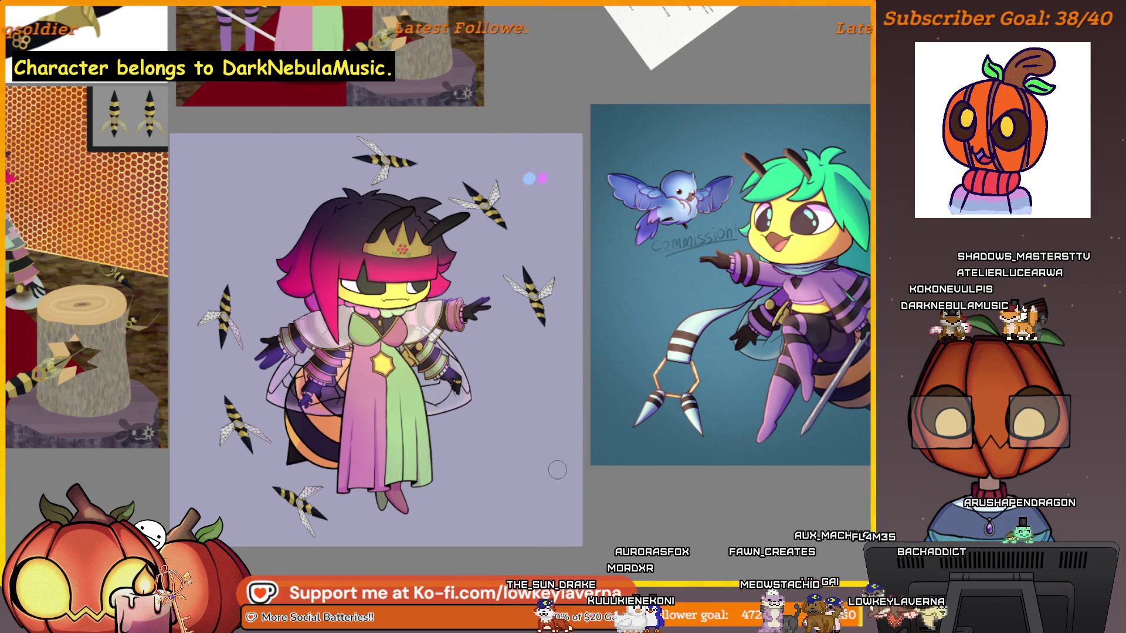
pyautogui.press('m')
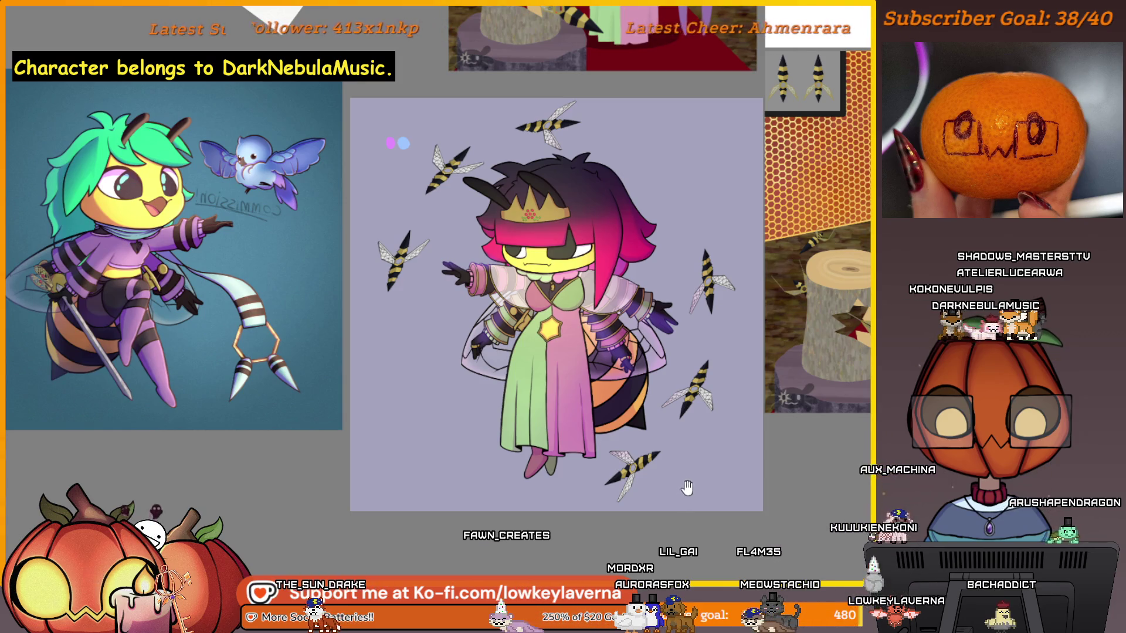
pyautogui.moveTo(686, 469); pyautogui.dragTo(726, 477)
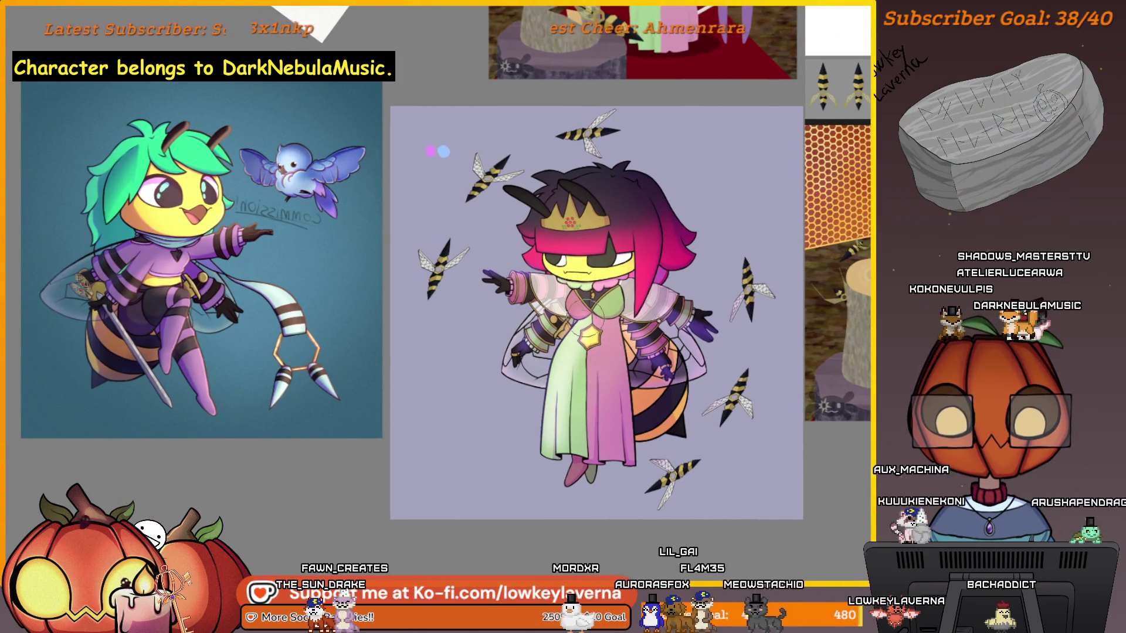
pyautogui.moveTo(554, 373); pyautogui.dragTo(578, 410)
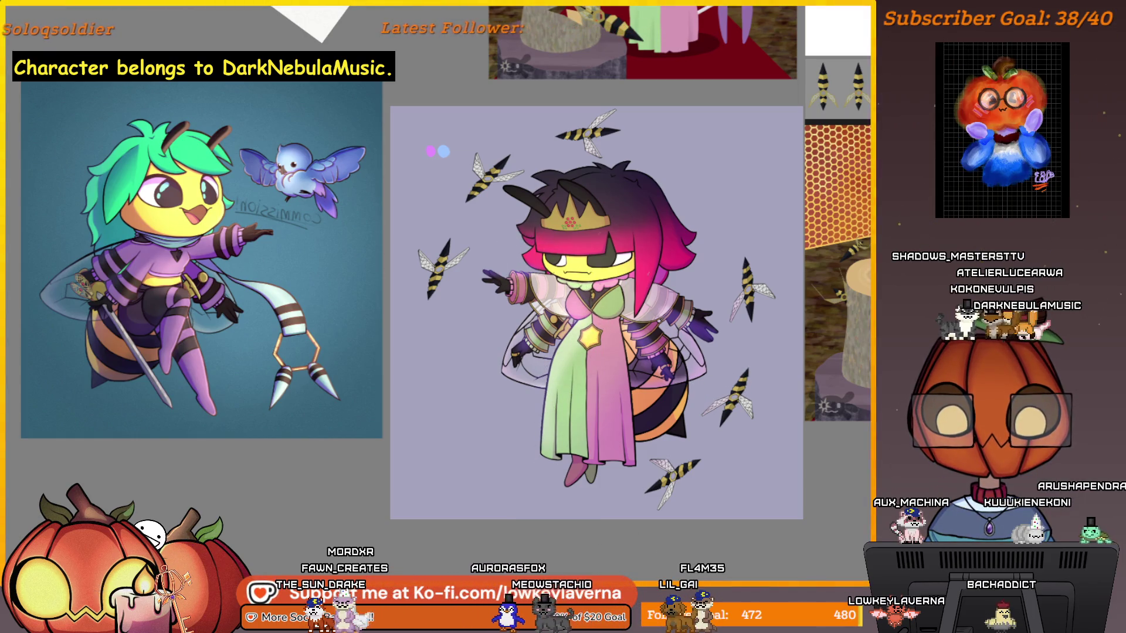
pyautogui.moveTo(516, 252); pyautogui.dragTo(684, 251)
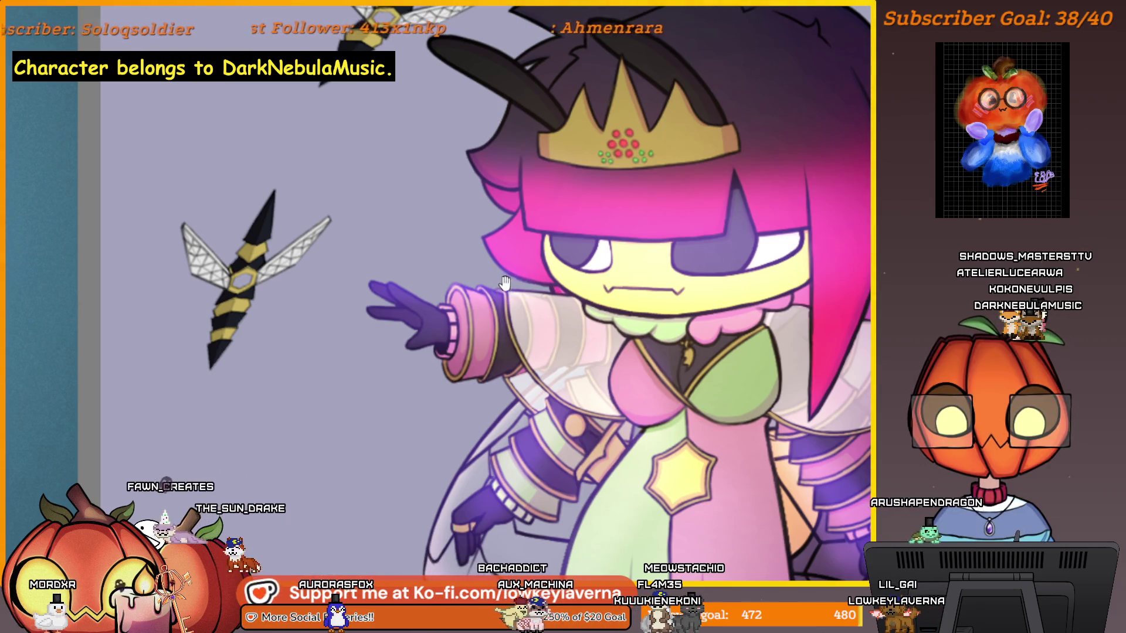
# Step: Mirror the canvas to check the drawing and arrange both artworks side by side
pyautogui.moveTo(505, 283); pyautogui.dragTo(538, 297)
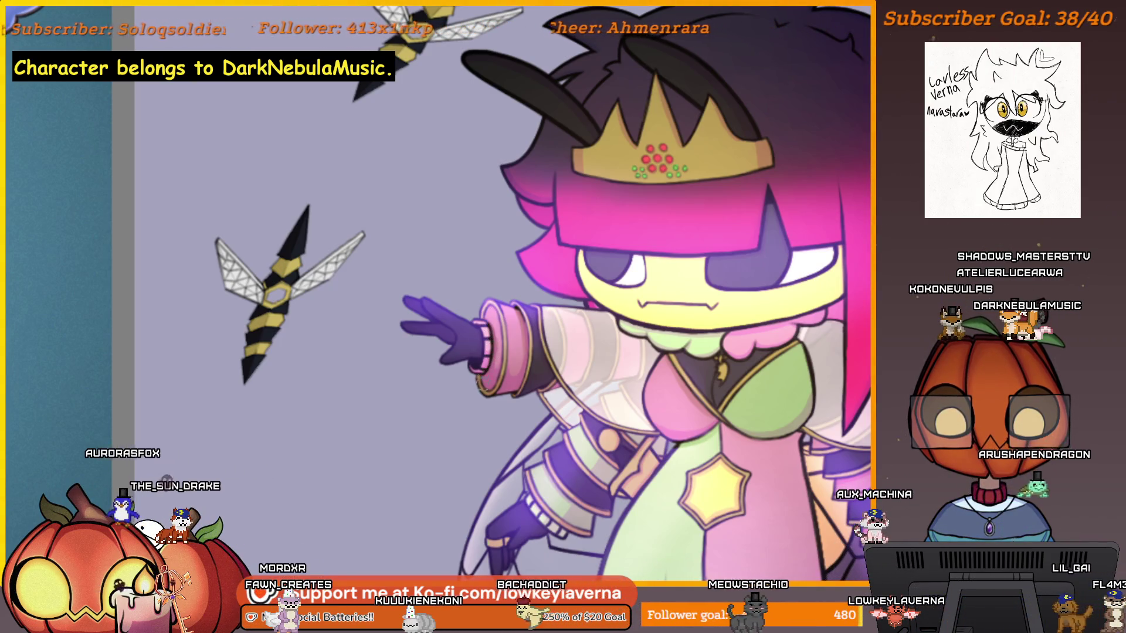
pyautogui.scroll(-1, 521, 326)
pyautogui.scroll(1, 484, 333)
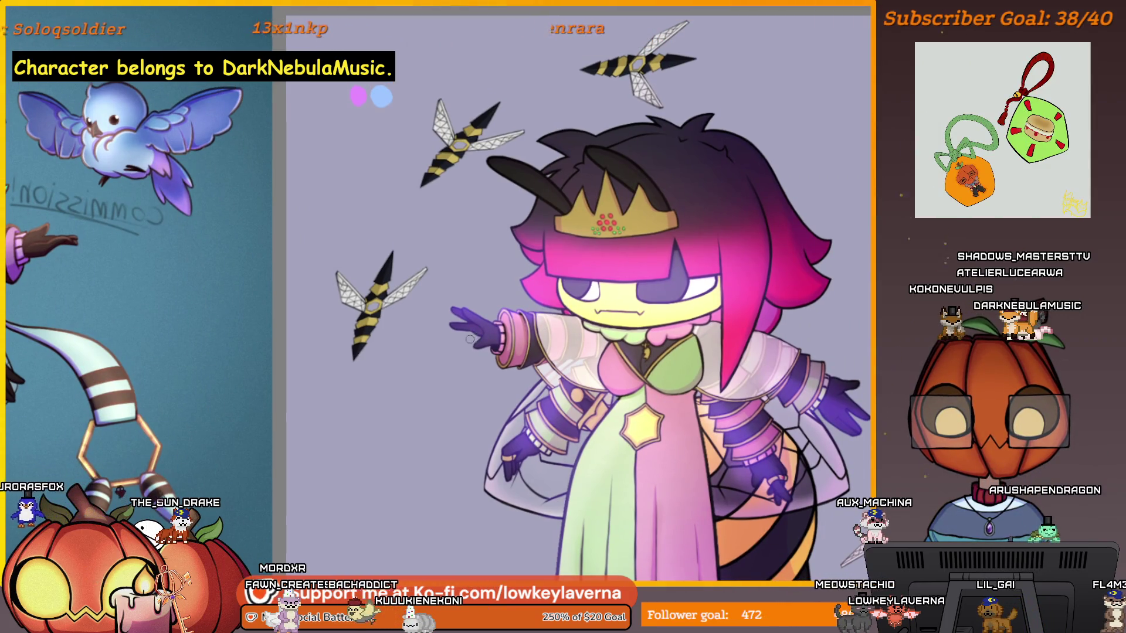
pyautogui.scroll(-2, 526, 293)
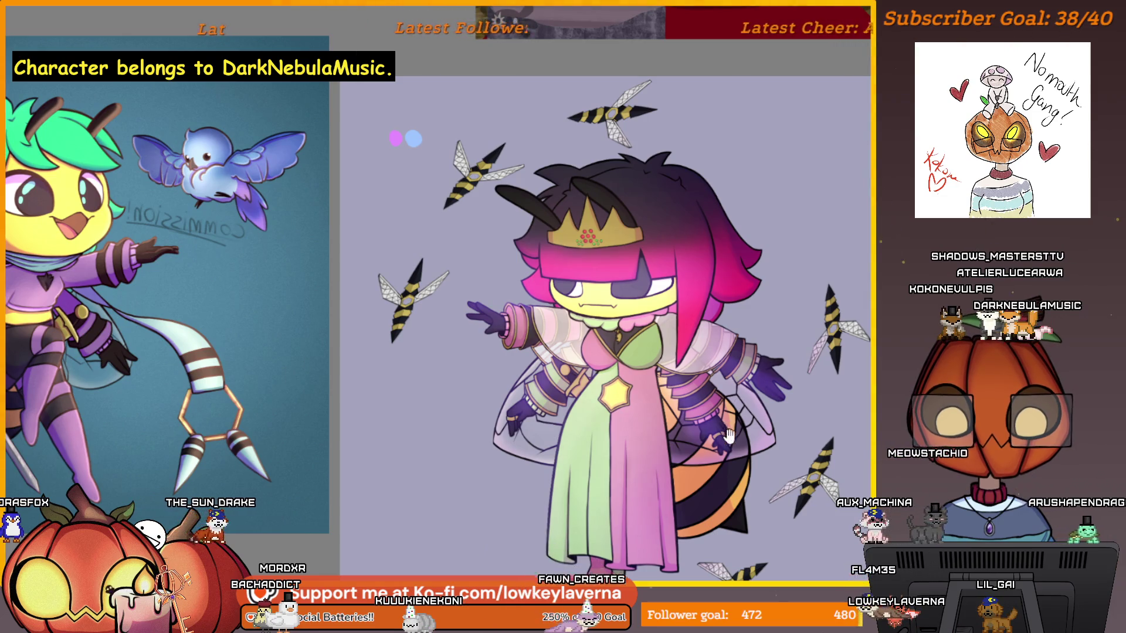
pyautogui.moveTo(763, 316); pyautogui.dragTo(752, 283)
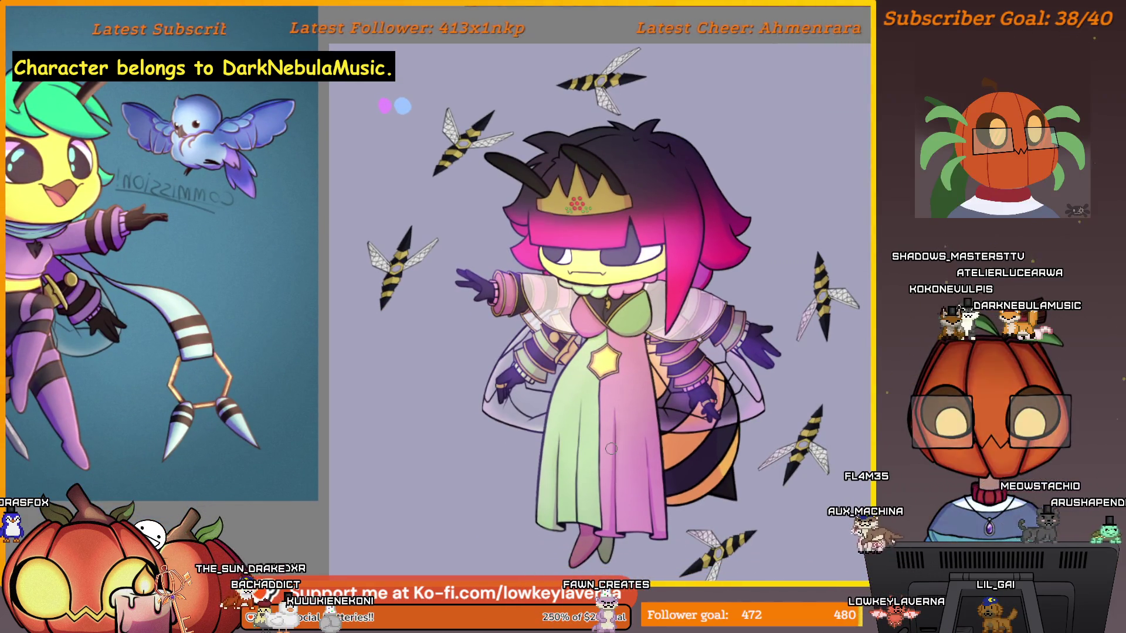
pyautogui.scroll(-2, 501, 489)
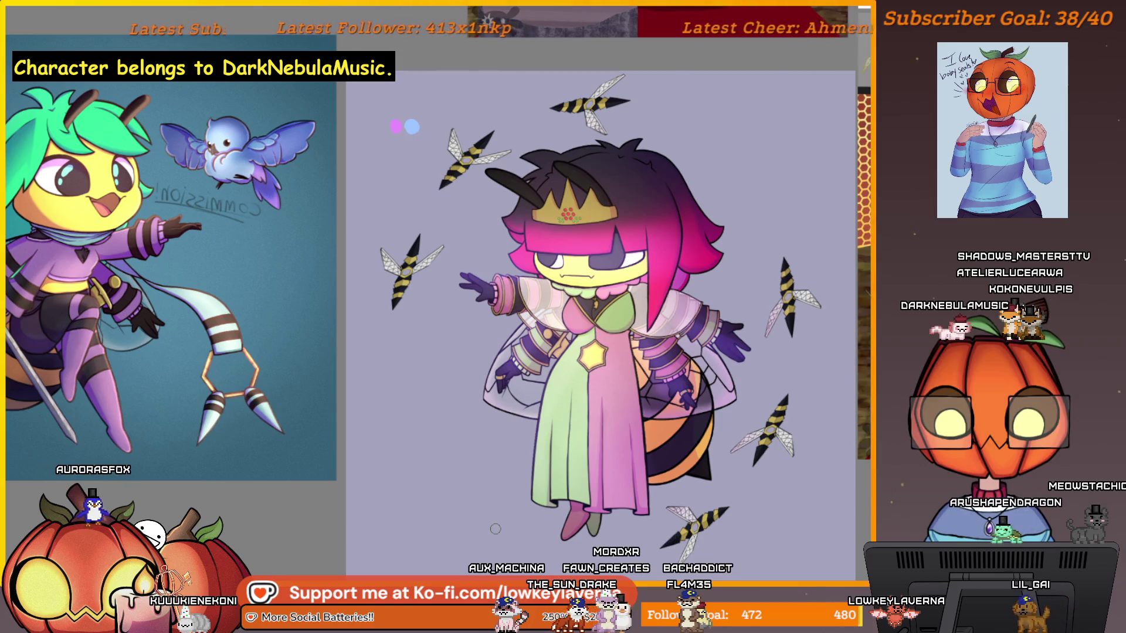
pyautogui.press('m')
pyautogui.moveTo(241, 530); pyautogui.dragTo(347, 533)
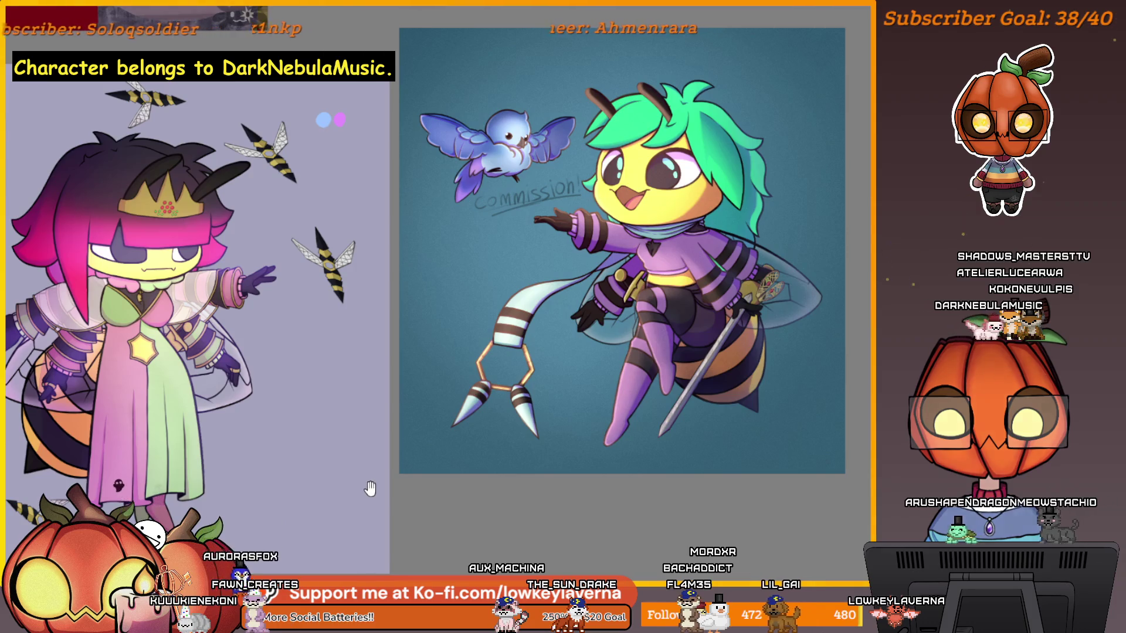
pyautogui.hscroll(-4, 370, 492)
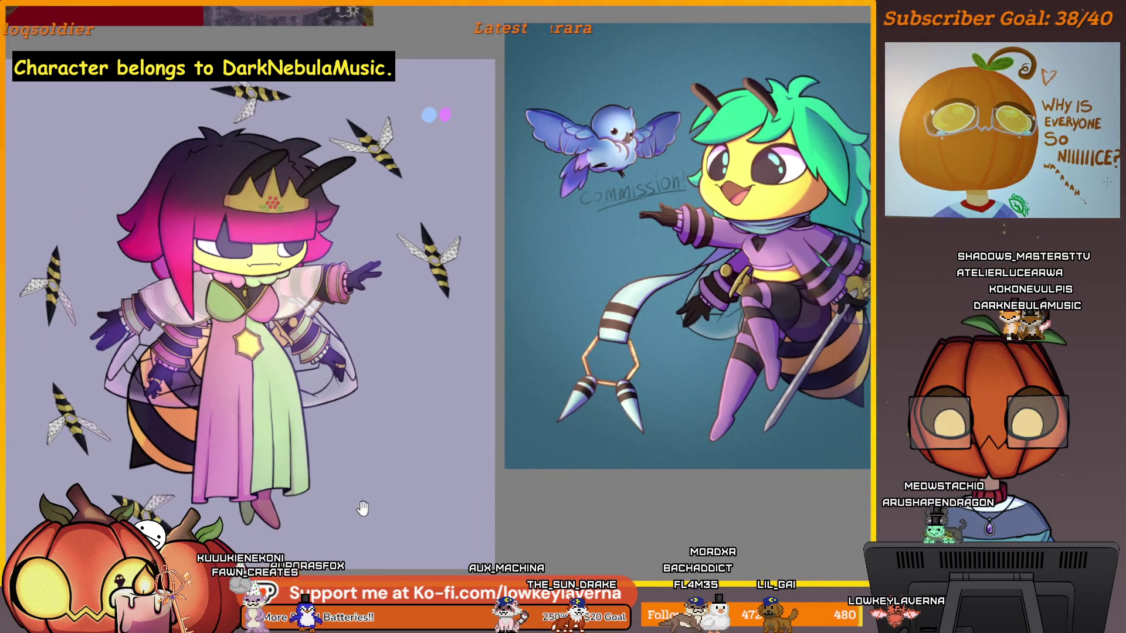
pyautogui.moveTo(351, 510)
pyautogui.mouseDown()
pyautogui.moveTo(413, 488)
pyautogui.moveTo(327, 543)
pyautogui.moveTo(463, 516)
pyautogui.mouseUp()
# Step: Repaint the purple shading on the gloves and eye area in brown
pyautogui.moveTo(431, 457); pyautogui.dragTo(499, 479)
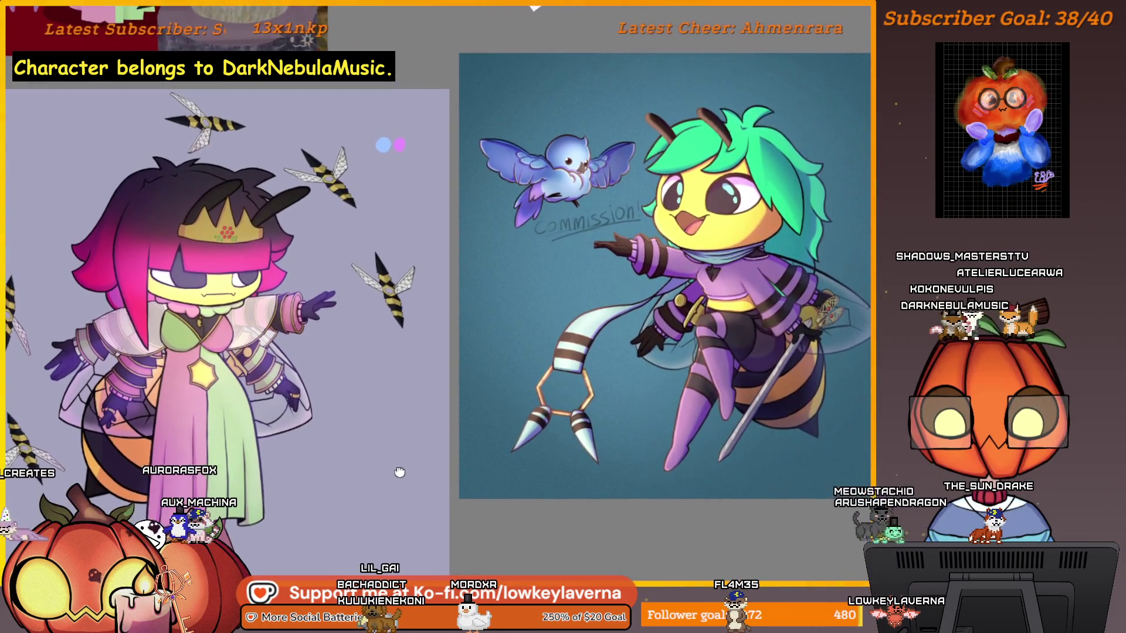
pyautogui.moveTo(626, 442); pyautogui.dragTo(641, 452)
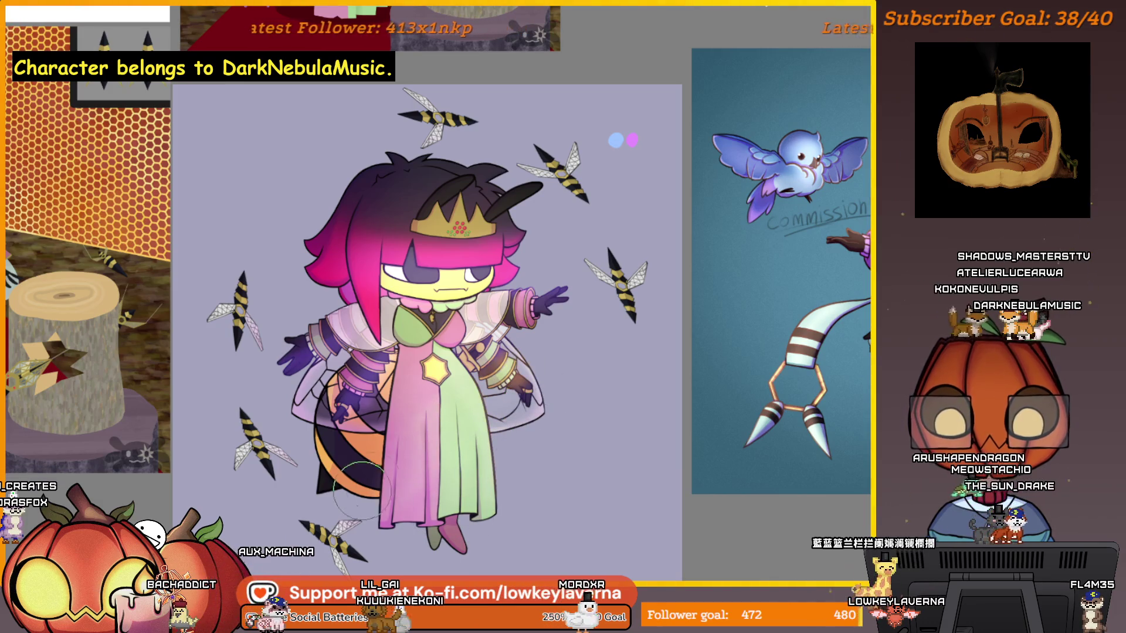
pyautogui.moveTo(346, 363); pyautogui.dragTo(375, 410)
pyautogui.moveTo(411, 257); pyautogui.dragTo(510, 282)
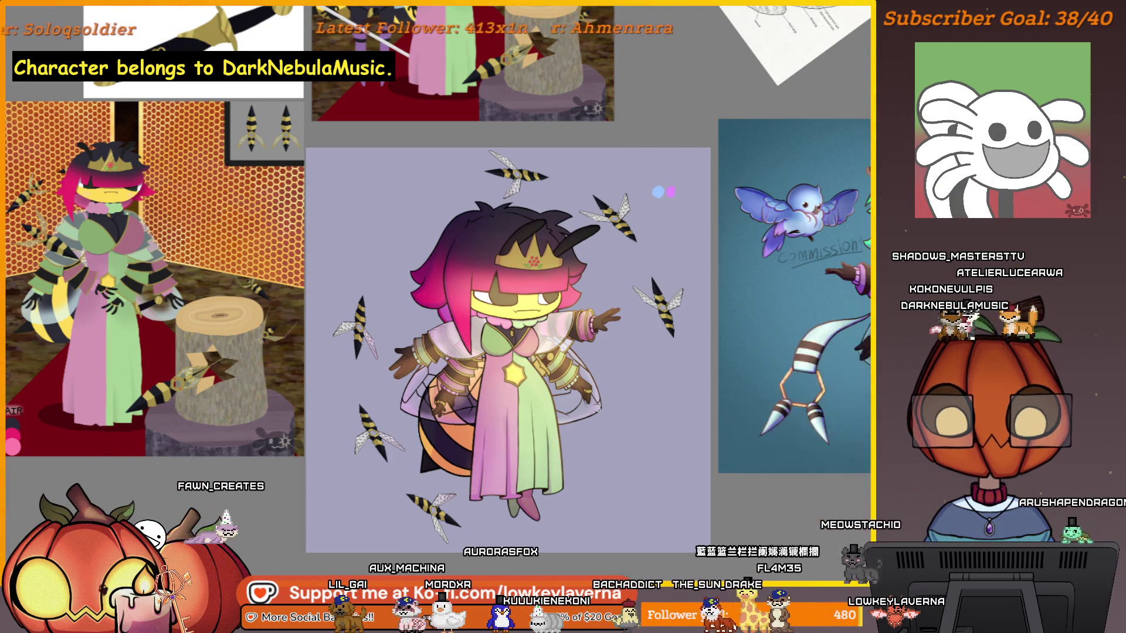
# Step: Zoom in on the yellow star emblem on the dress
pyautogui.click(579, 371)
pyautogui.click(579, 370)
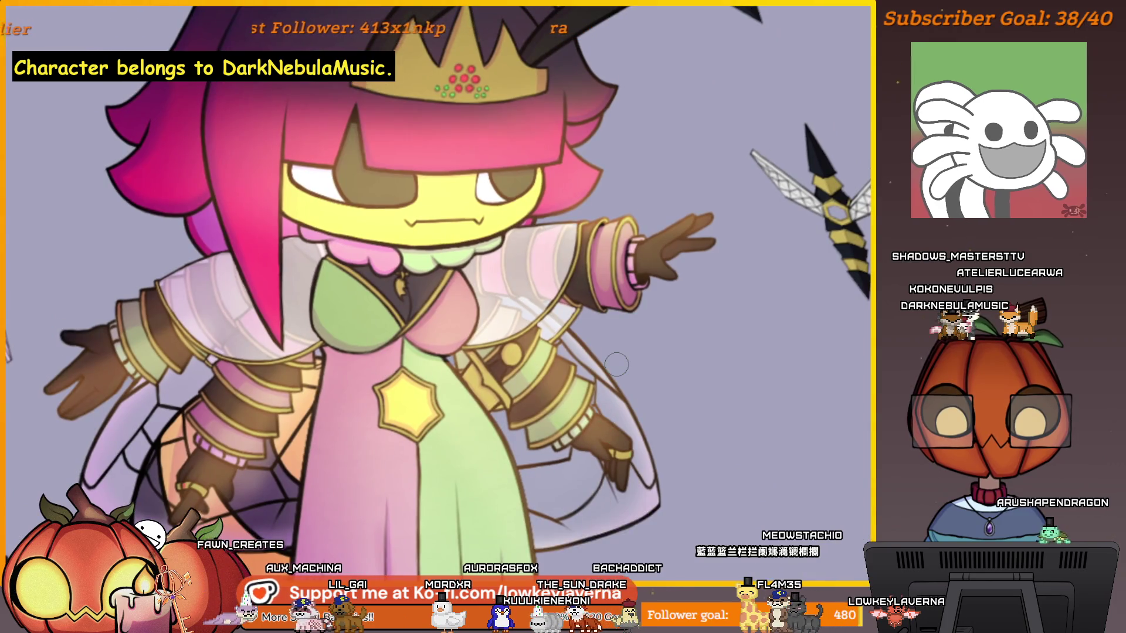
pyautogui.moveTo(623, 376); pyautogui.dragTo(623, 408)
pyautogui.scroll(-2, 623, 407)
pyautogui.scroll(5, 470, 338)
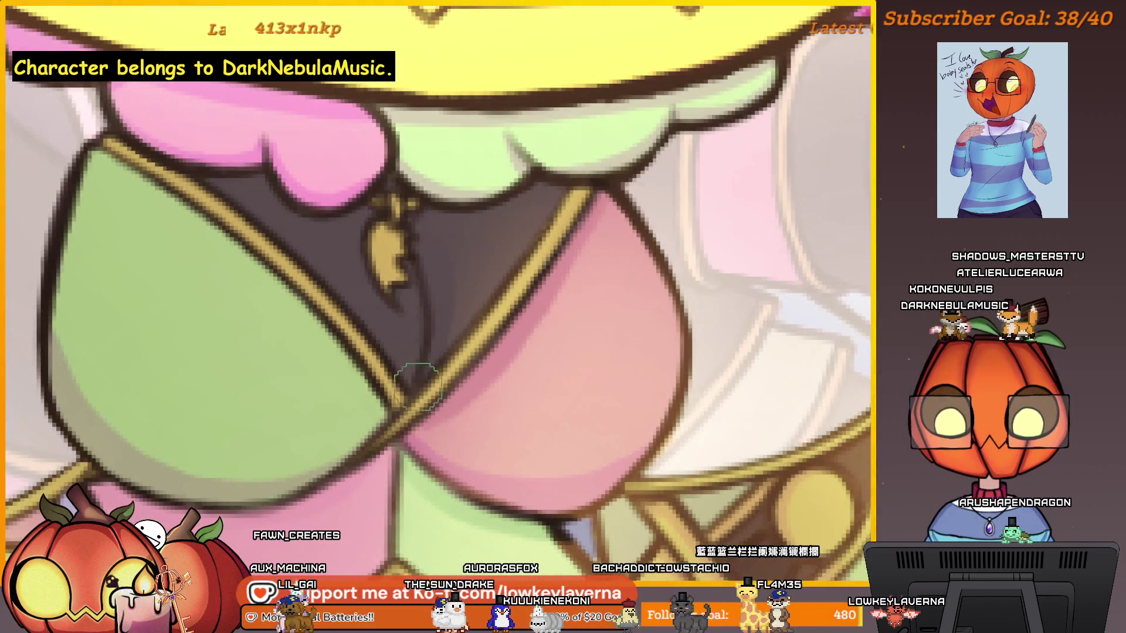
pyautogui.scroll(2, 417, 387)
pyautogui.scroll(-3, 493, 369)
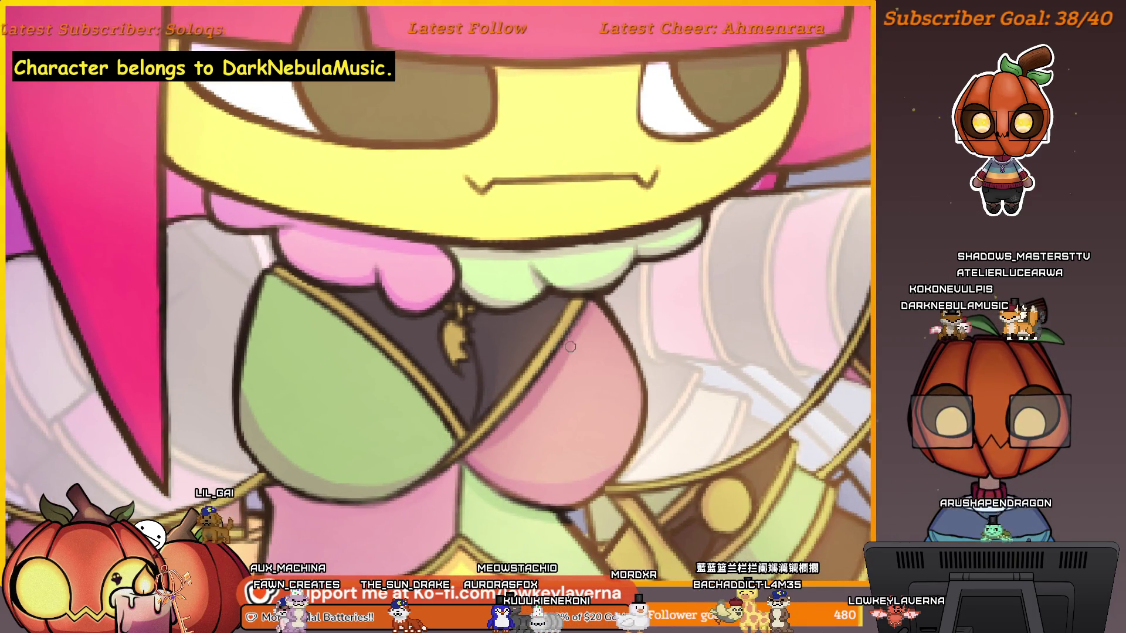
pyautogui.hscroll(-2, 457, 417)
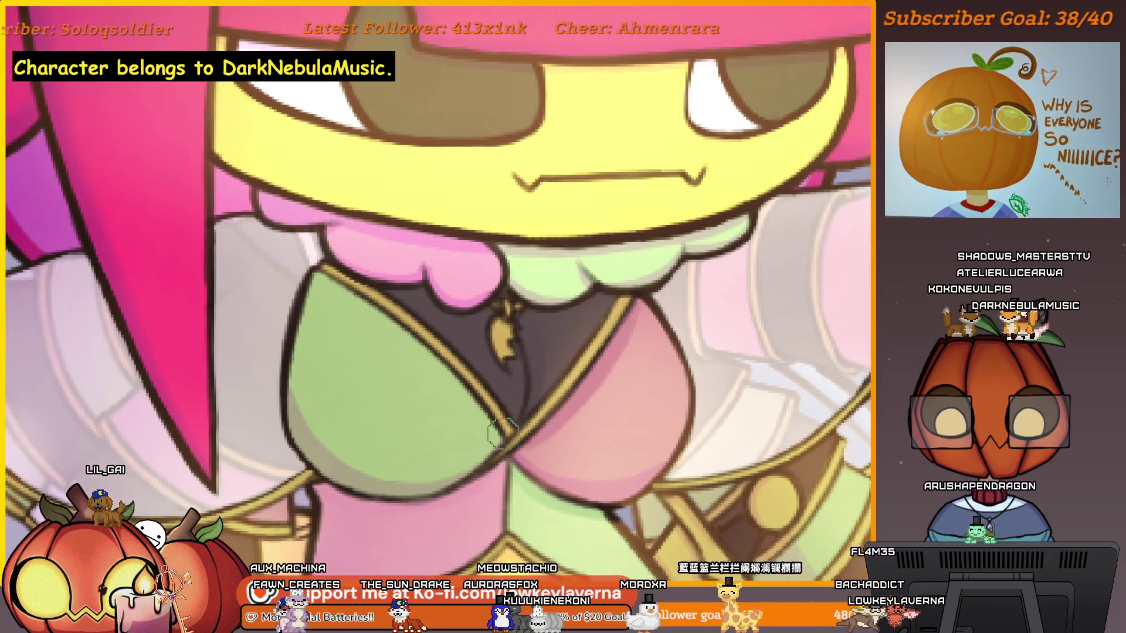
pyautogui.scroll(3, 595, 419)
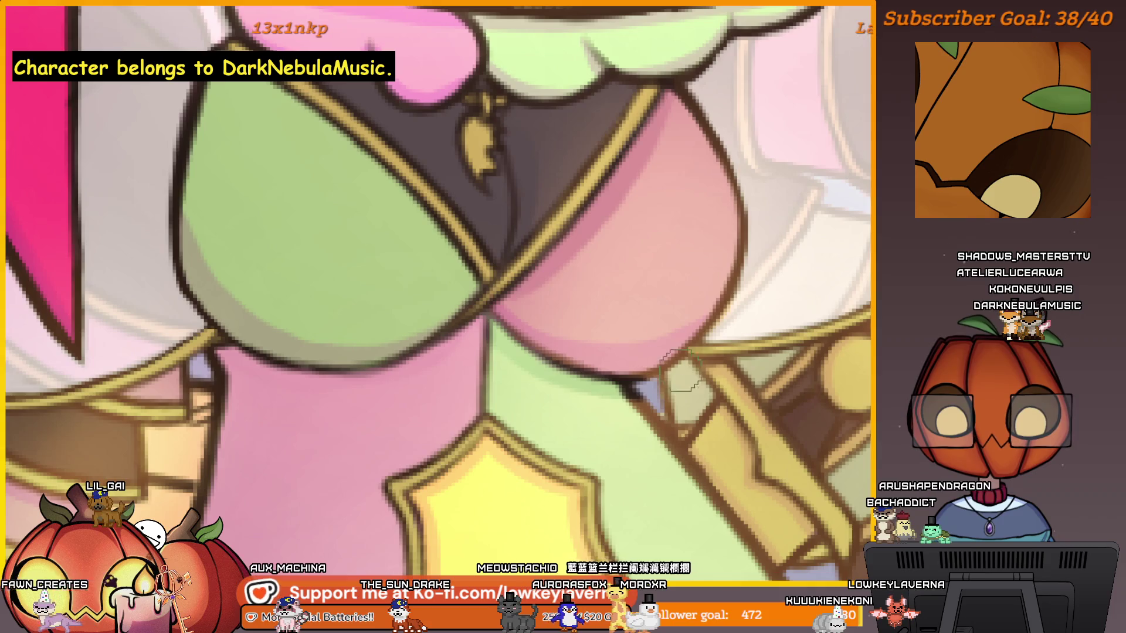
pyautogui.hscroll(-2, 525, 339)
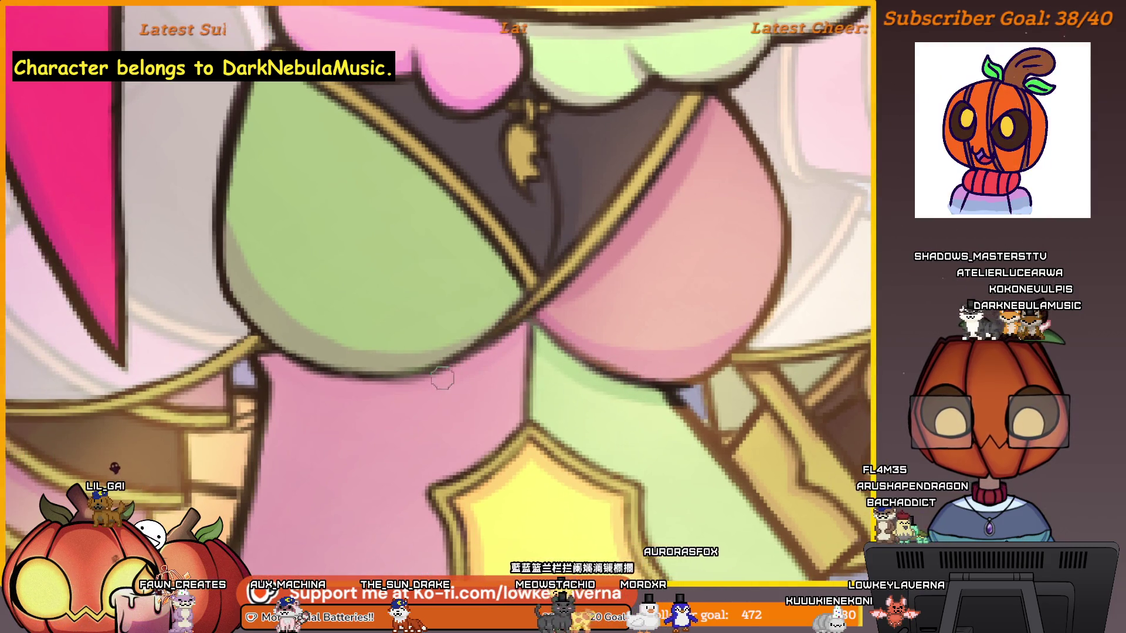
pyautogui.scroll(-5, 412, 338)
pyautogui.scroll(2, 557, 381)
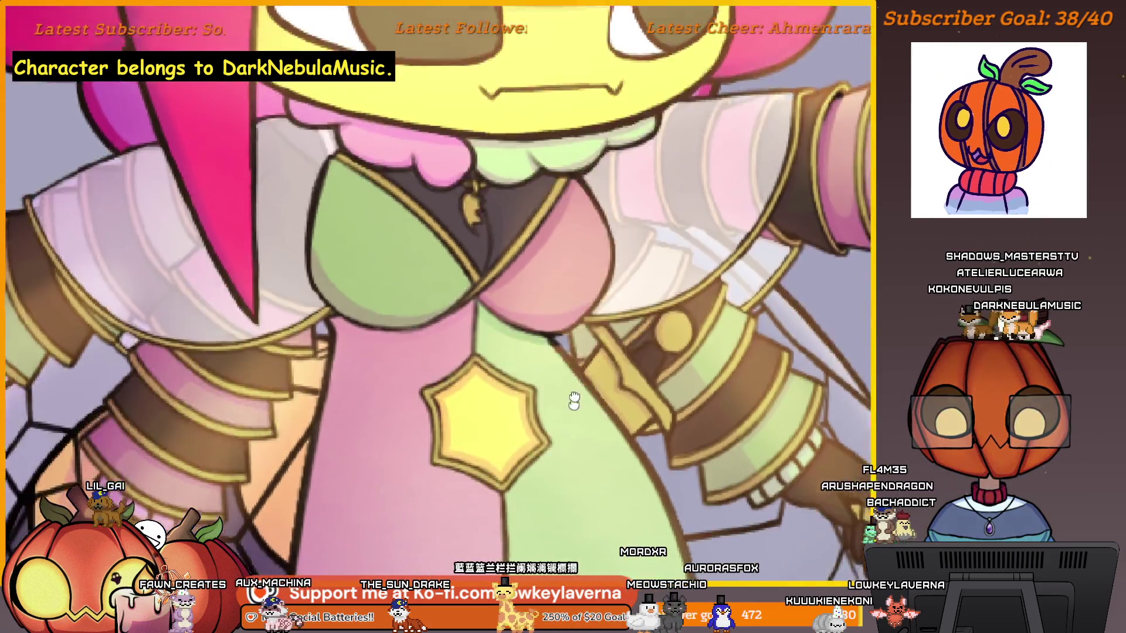
pyautogui.scroll(4, 545, 380)
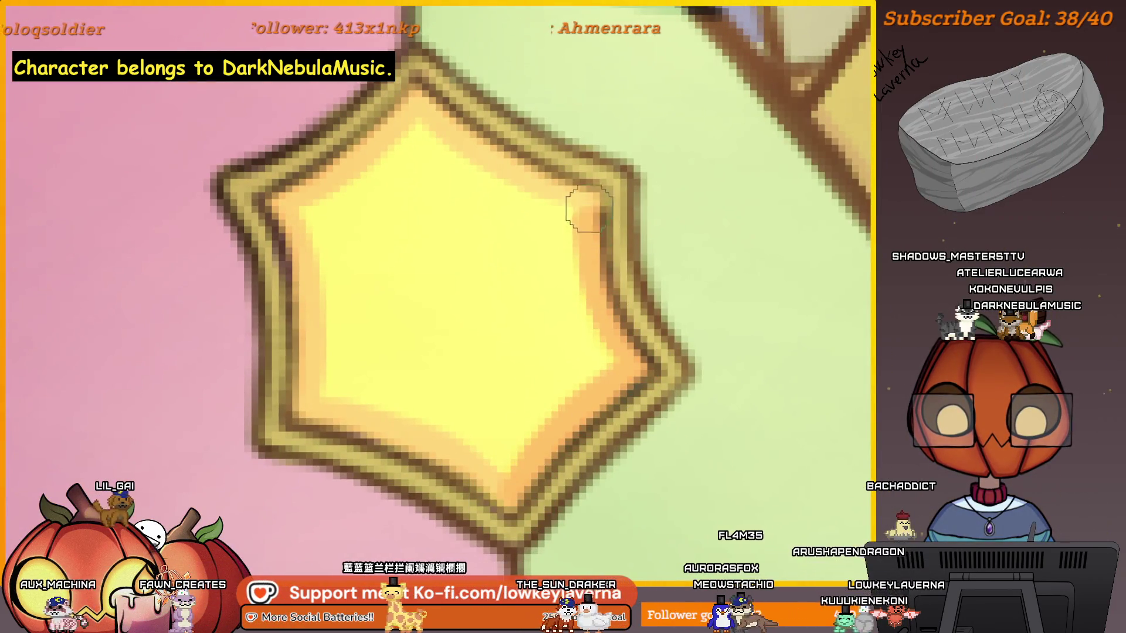
# Step: Brush a stroke down the star's inner left edge to its lower edge
pyautogui.moveTo(307, 276)
pyautogui.mouseDown()
pyautogui.moveTo(302, 402)
pyautogui.moveTo(392, 437)
pyautogui.mouseUp()
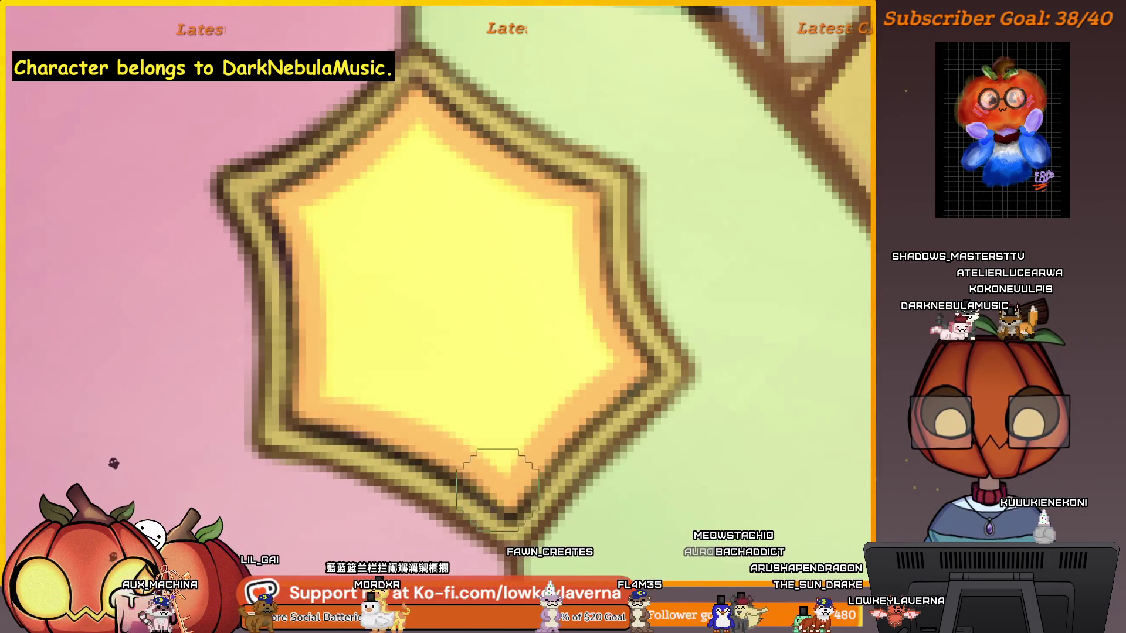
pyautogui.scroll(-3, 674, 332)
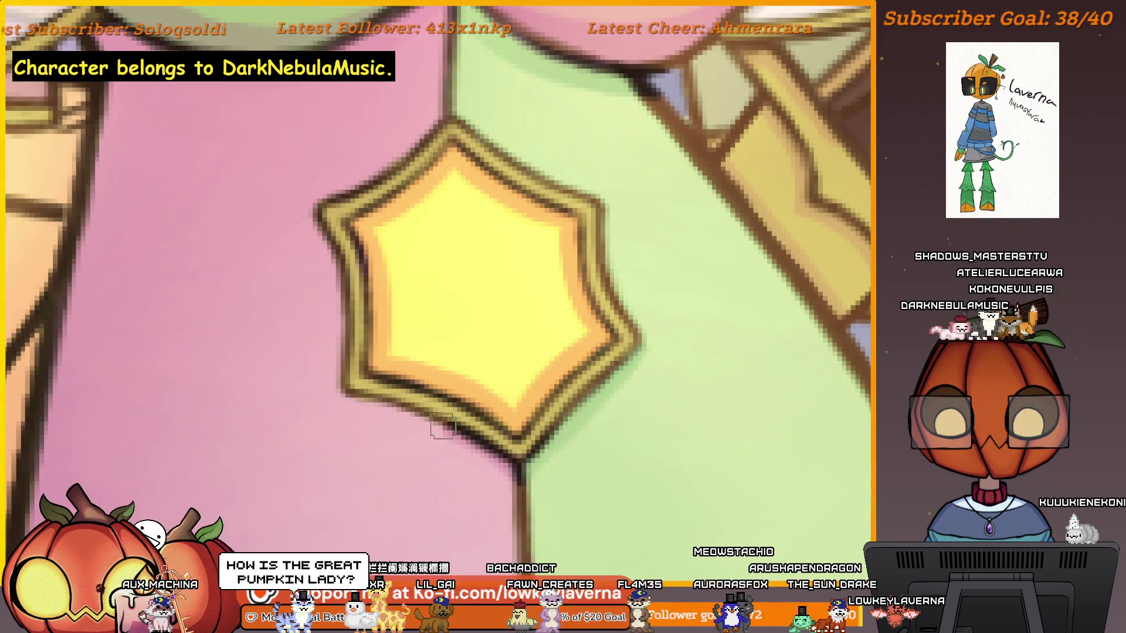
pyautogui.scroll(-5, 611, 442)
pyautogui.scroll(2, 674, 483)
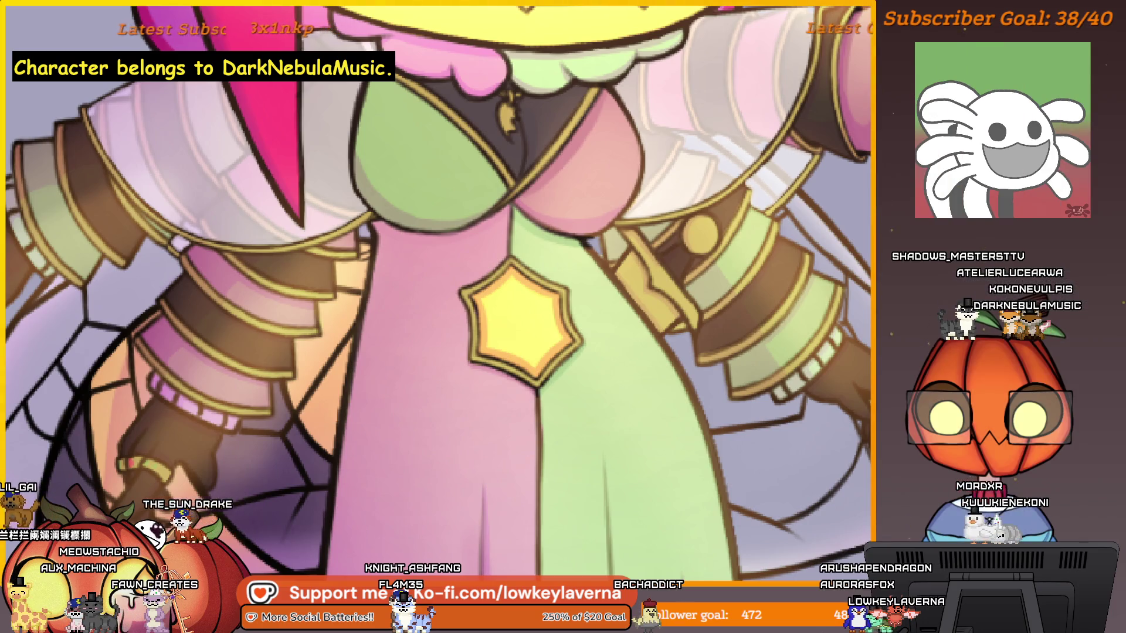
pyautogui.click(530, 407)
pyautogui.moveTo(547, 377); pyautogui.dragTo(699, 408)
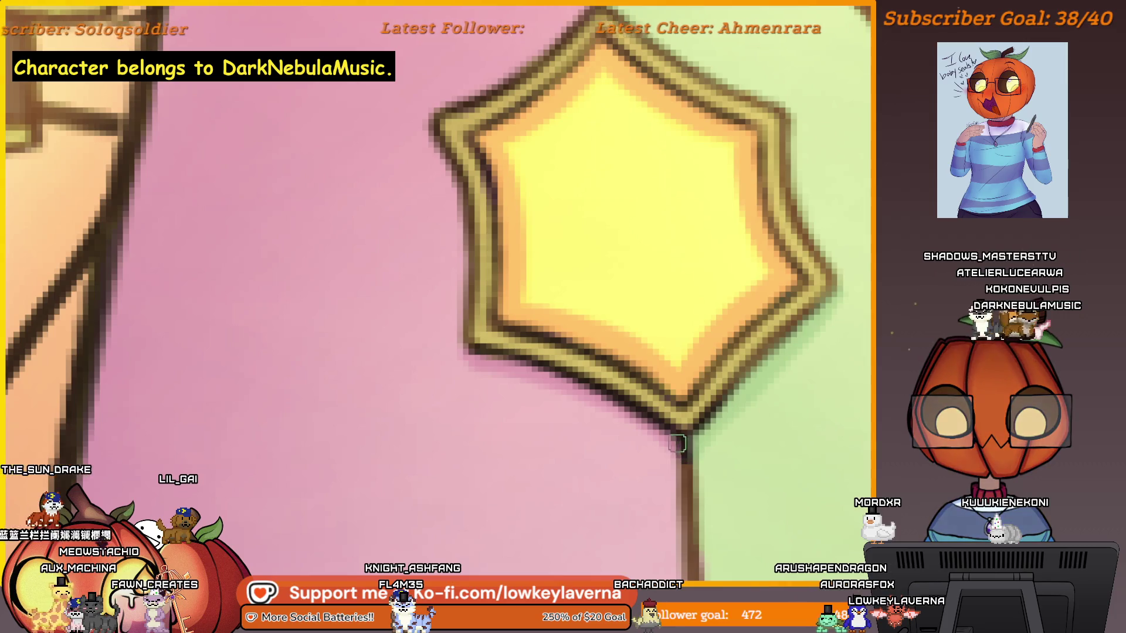
pyautogui.moveTo(470, 327)
pyautogui.mouseDown()
pyautogui.moveTo(547, 433)
pyautogui.moveTo(438, 432)
pyautogui.mouseUp()
pyautogui.moveTo(766, 289)
pyautogui.mouseDown()
pyautogui.moveTo(686, 418)
pyautogui.moveTo(700, 413)
pyautogui.mouseUp()
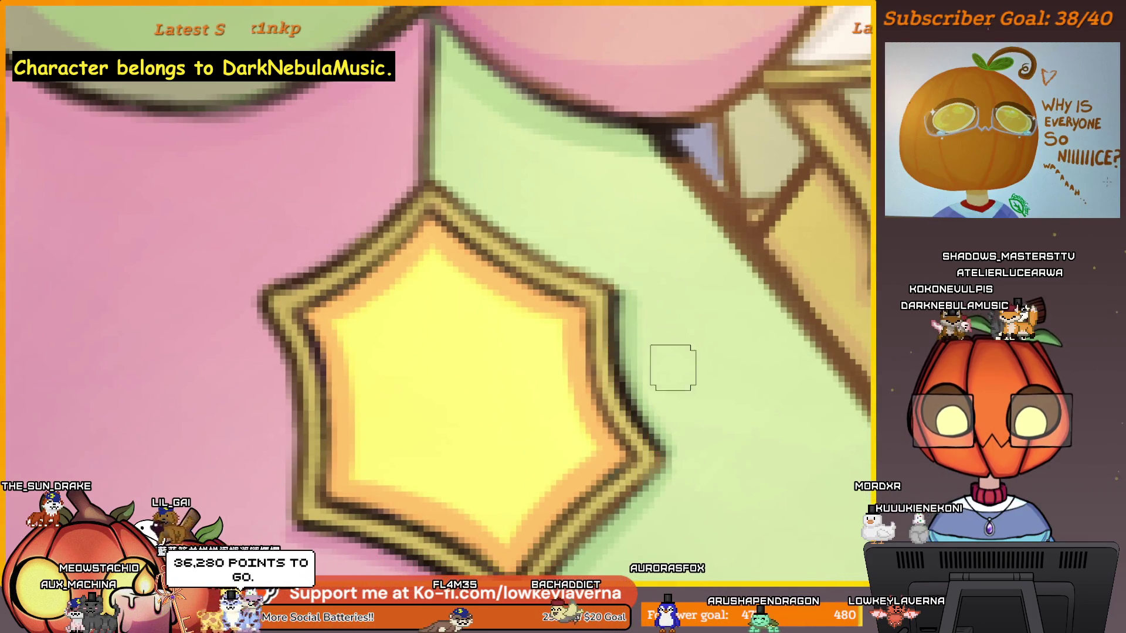
pyautogui.moveTo(539, 473); pyautogui.dragTo(805, 421)
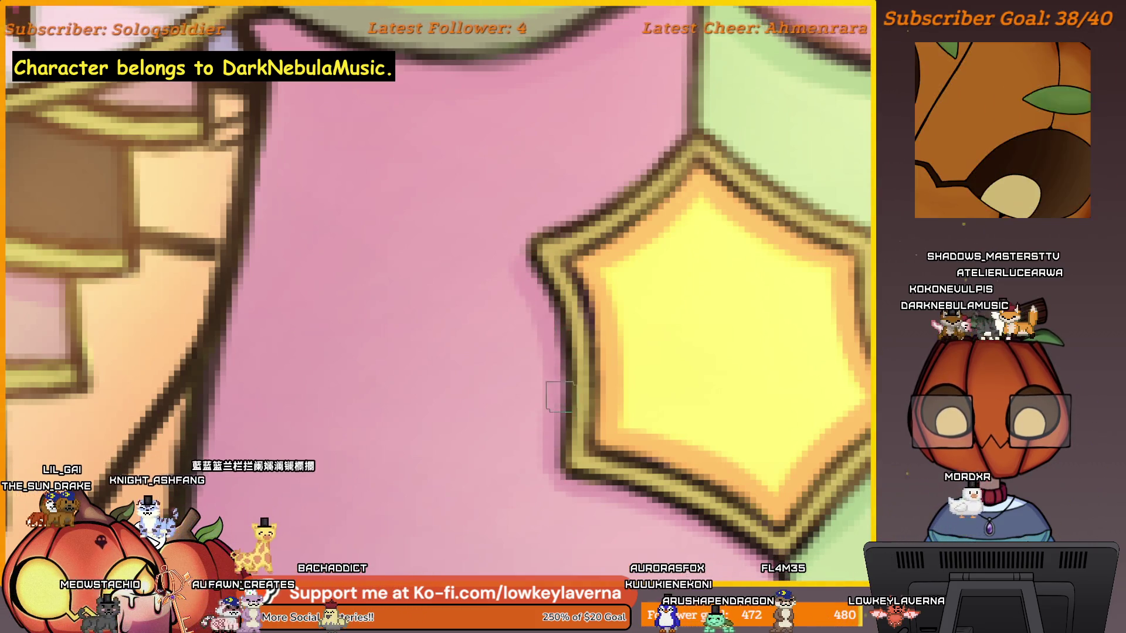
pyautogui.moveTo(635, 239)
pyautogui.mouseDown()
pyautogui.moveTo(563, 499)
pyautogui.moveTo(619, 337)
pyautogui.mouseUp()
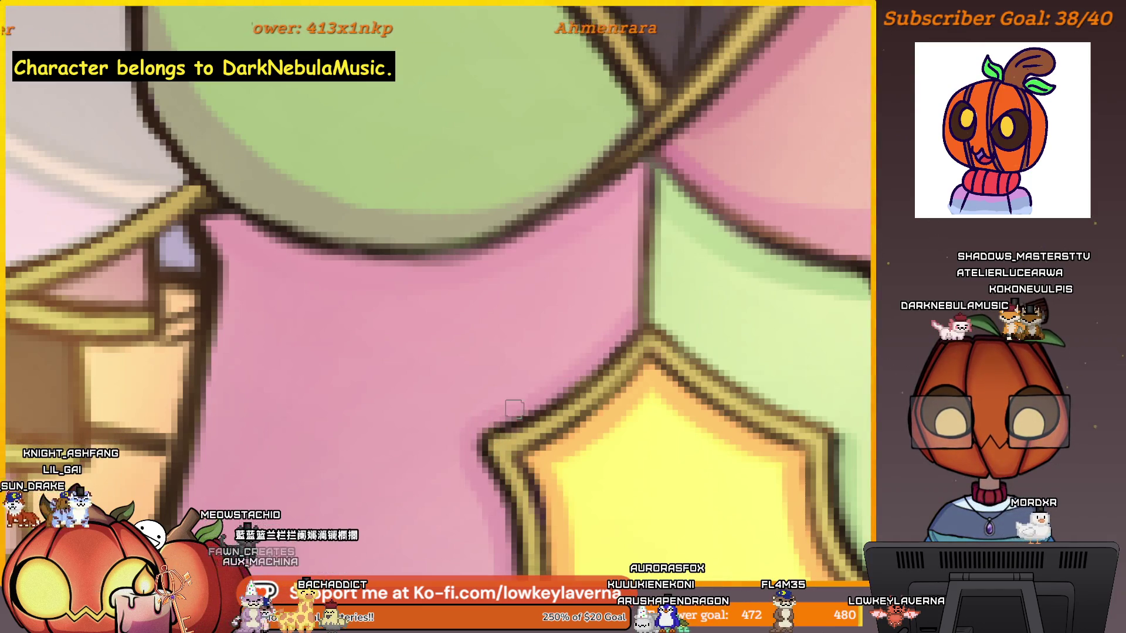
pyautogui.moveTo(812, 377); pyautogui.dragTo(706, 390)
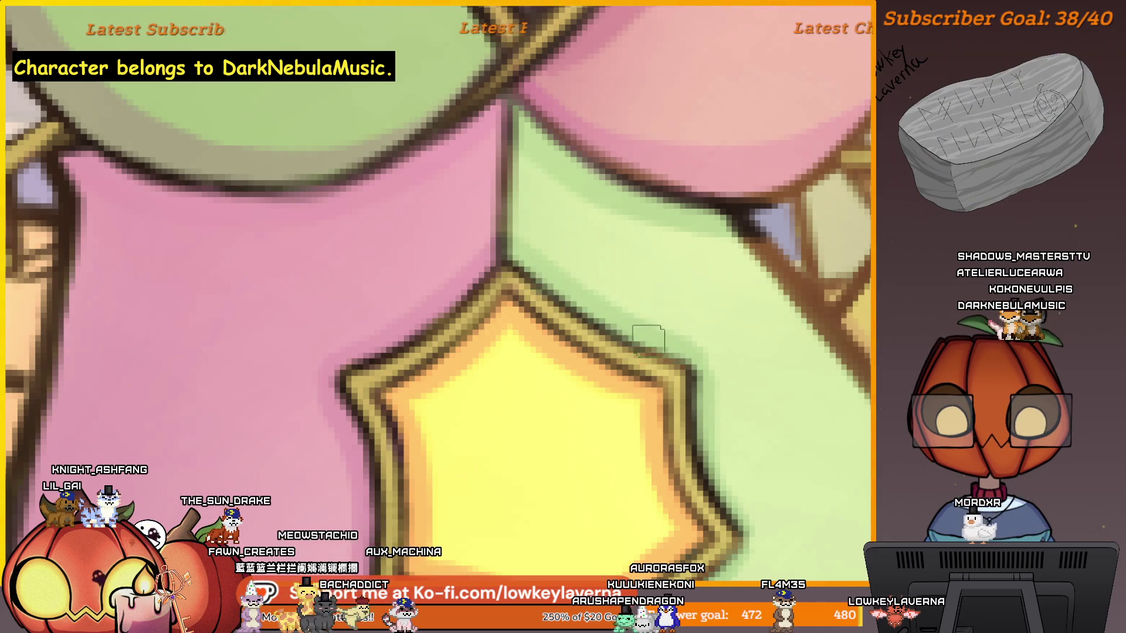
pyautogui.scroll(-3, 755, 529)
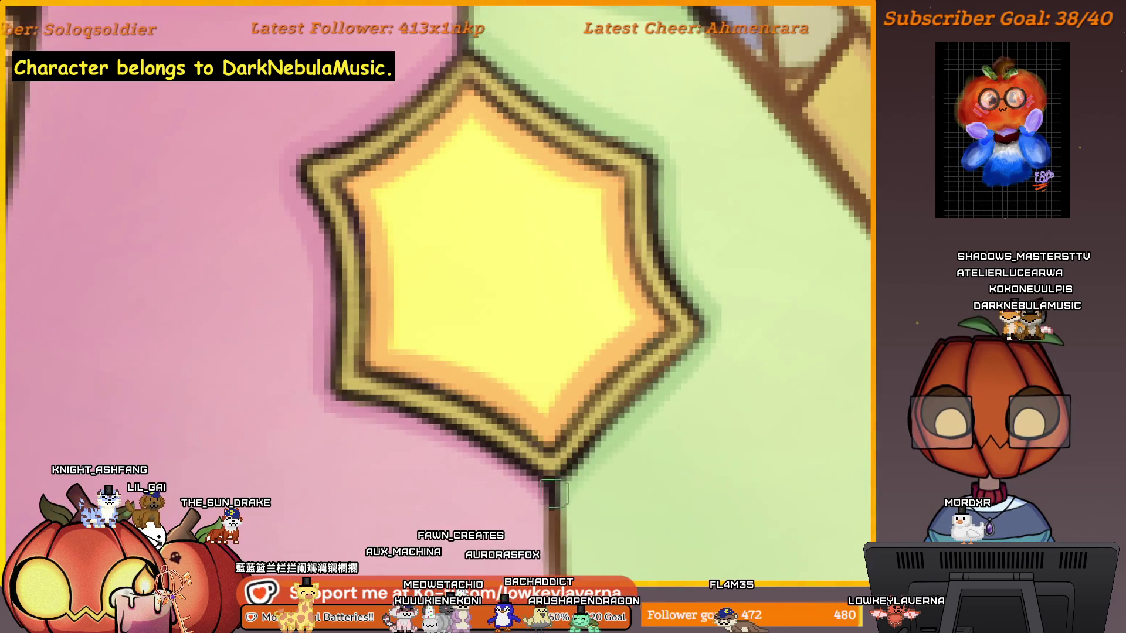
pyautogui.moveTo(623, 410)
pyautogui.mouseDown()
pyautogui.moveTo(612, 467)
pyautogui.moveTo(679, 473)
pyautogui.moveTo(661, 476)
pyautogui.mouseUp()
pyautogui.scroll(-5, 690, 390)
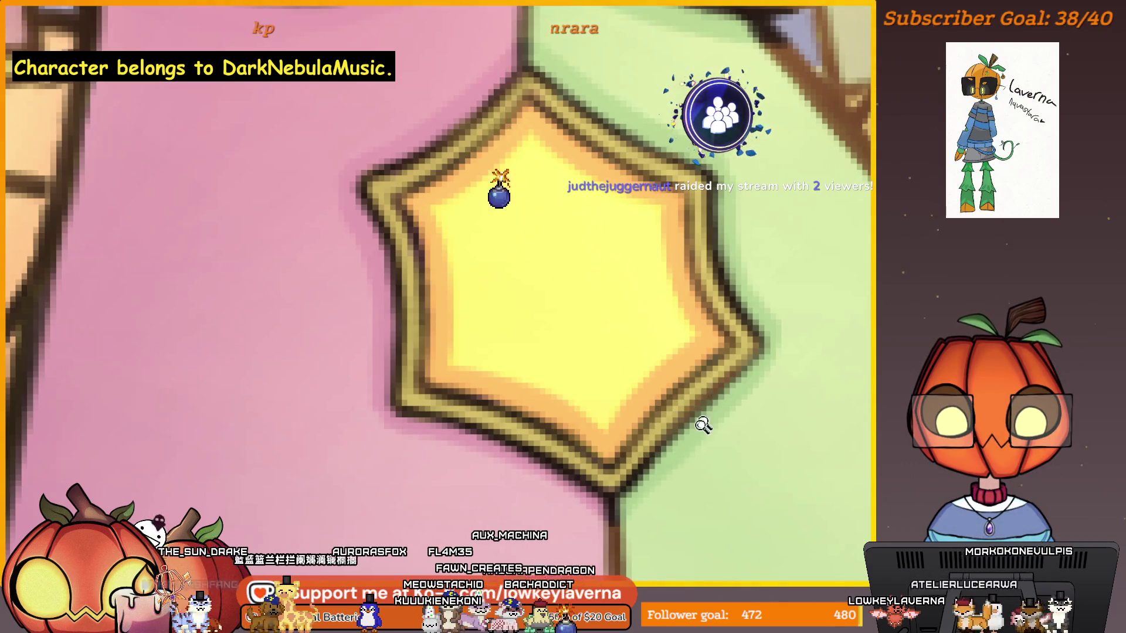
pyautogui.scroll(-2, 658, 407)
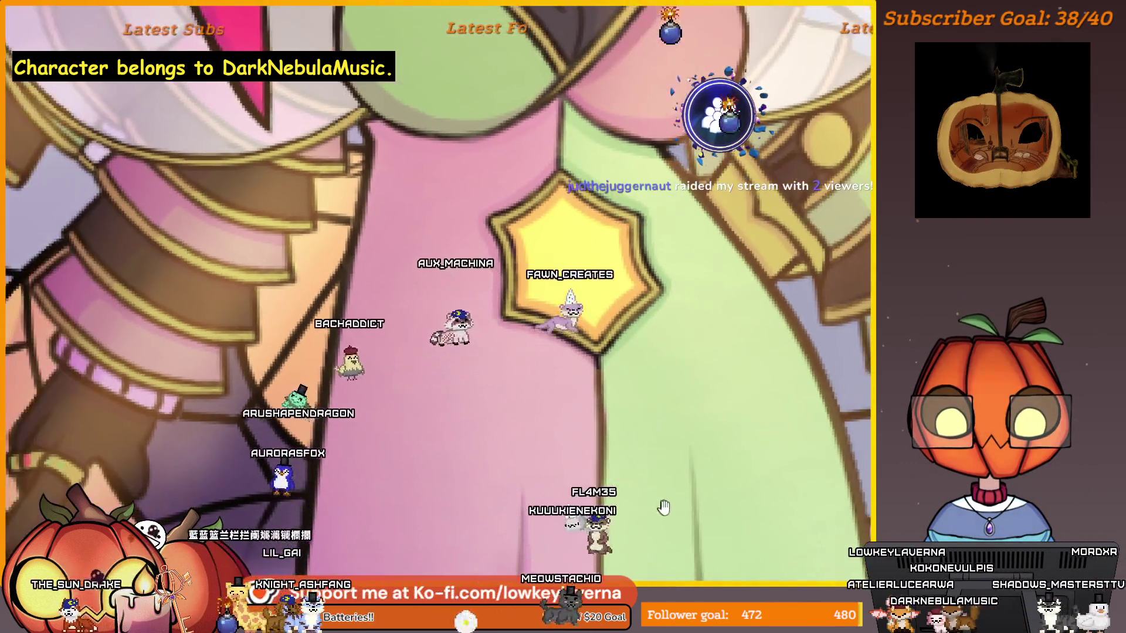
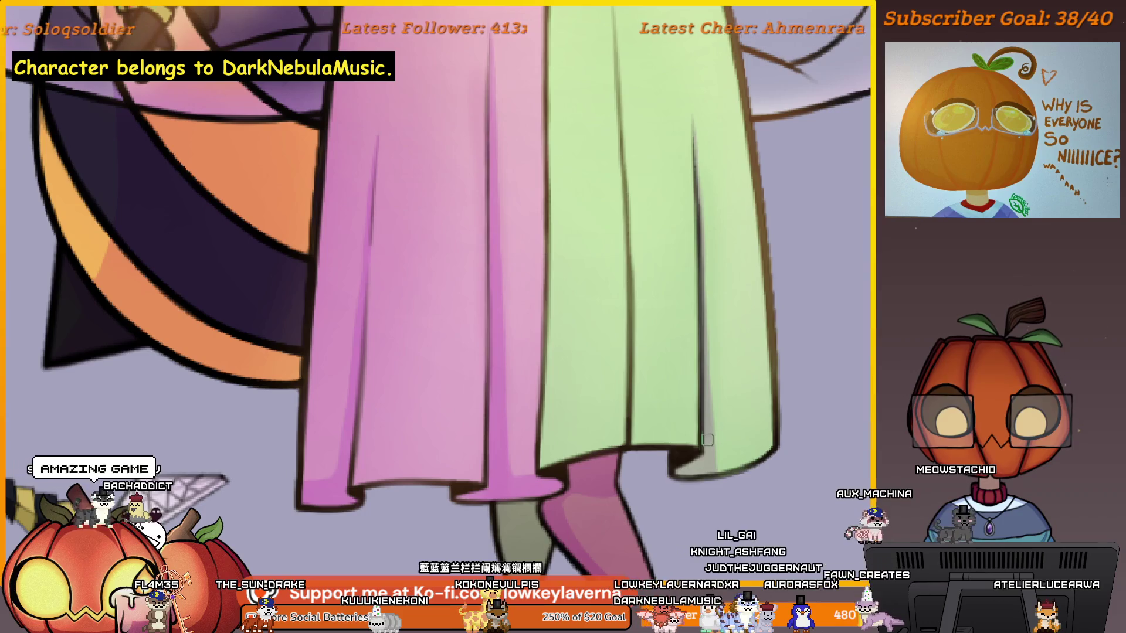
# Step: Zoom in on the gown's hem and paint a darker magenta stroke along its pink bottom edge
pyautogui.moveTo(705, 408); pyautogui.dragTo(721, 421)
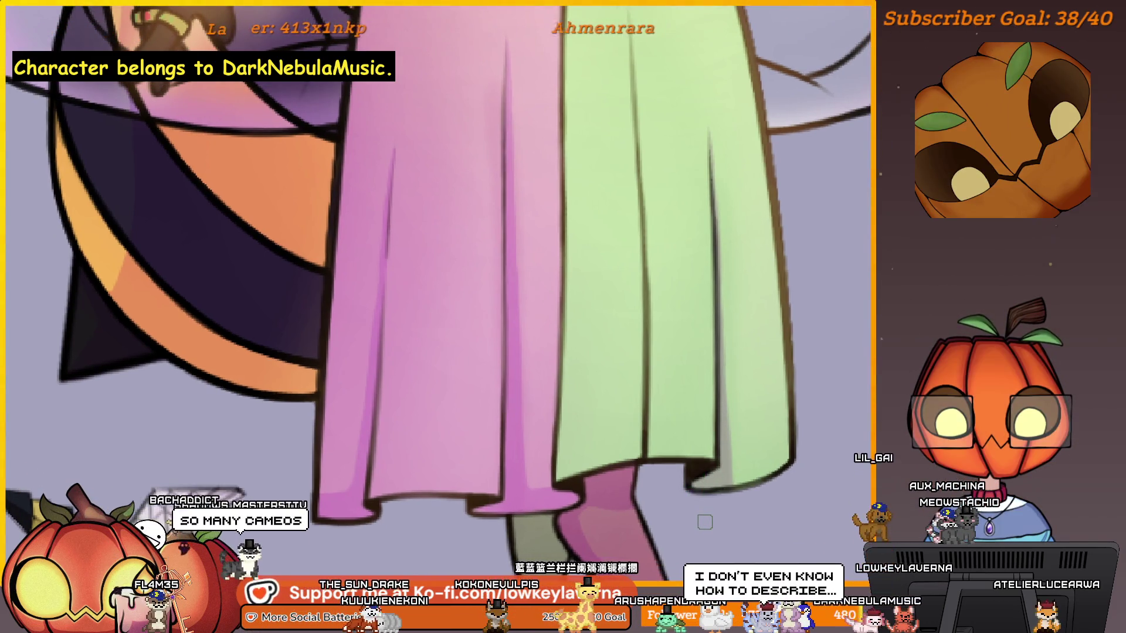
pyautogui.moveTo(720, 509); pyautogui.dragTo(713, 525)
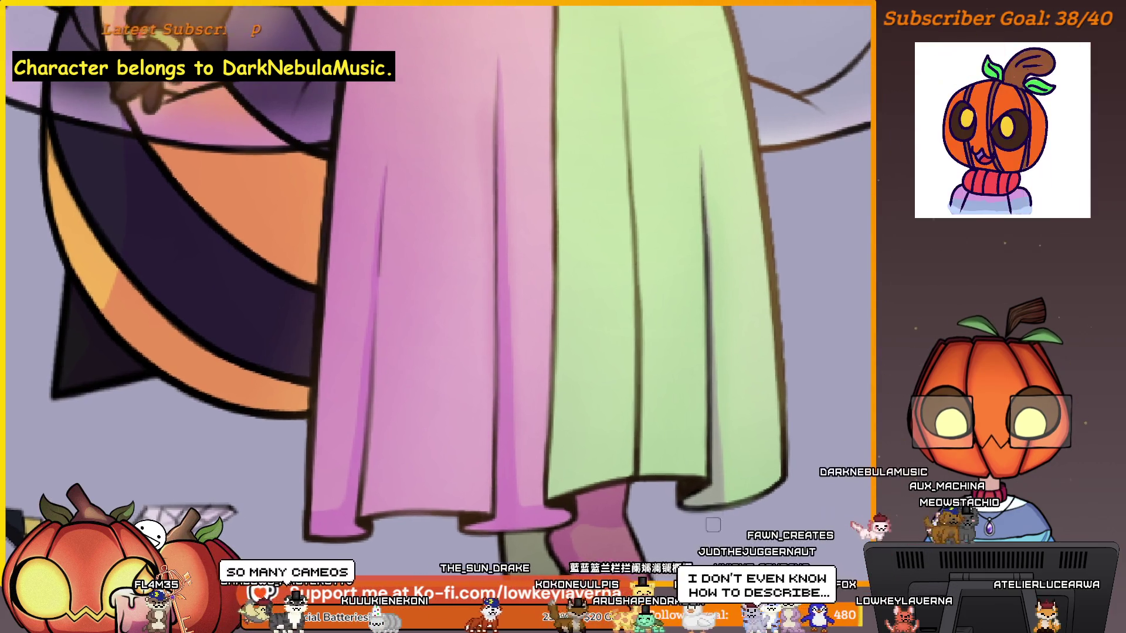
pyautogui.moveTo(620, 457); pyautogui.dragTo(836, 464)
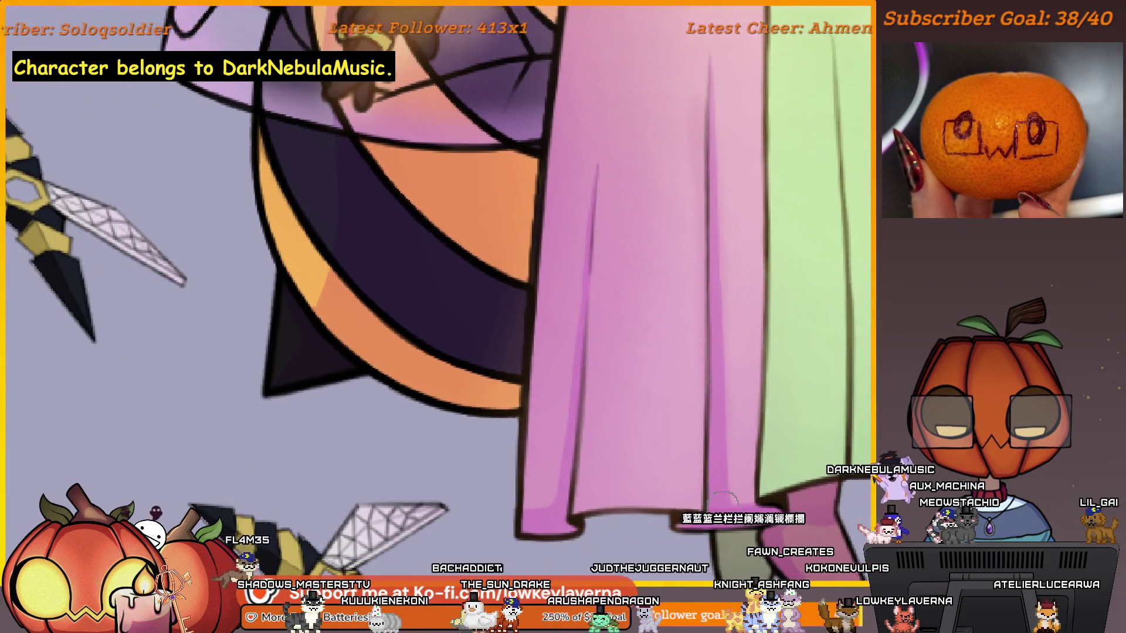
pyautogui.moveTo(725, 497); pyautogui.dragTo(741, 519)
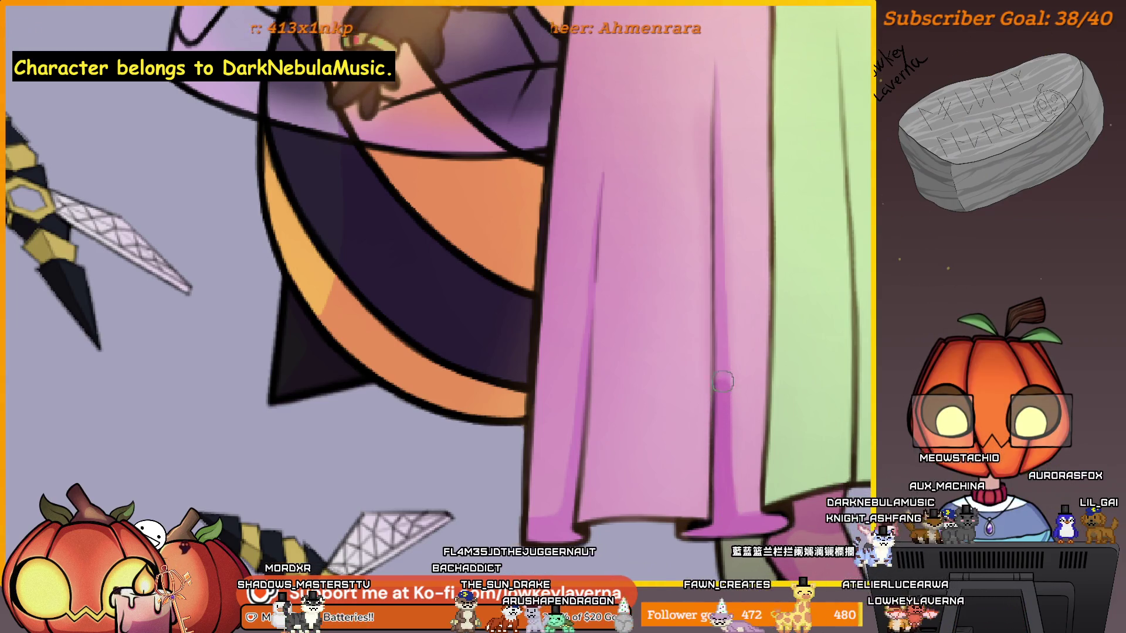
pyautogui.moveTo(745, 379); pyautogui.dragTo(740, 430)
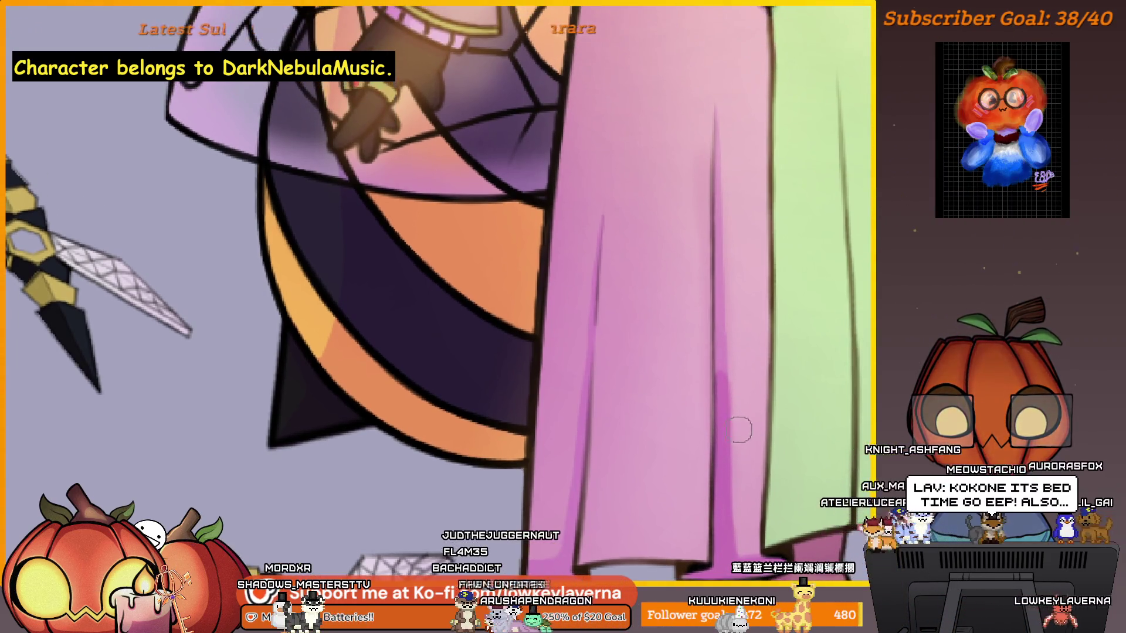
pyautogui.scroll(3, 728, 413)
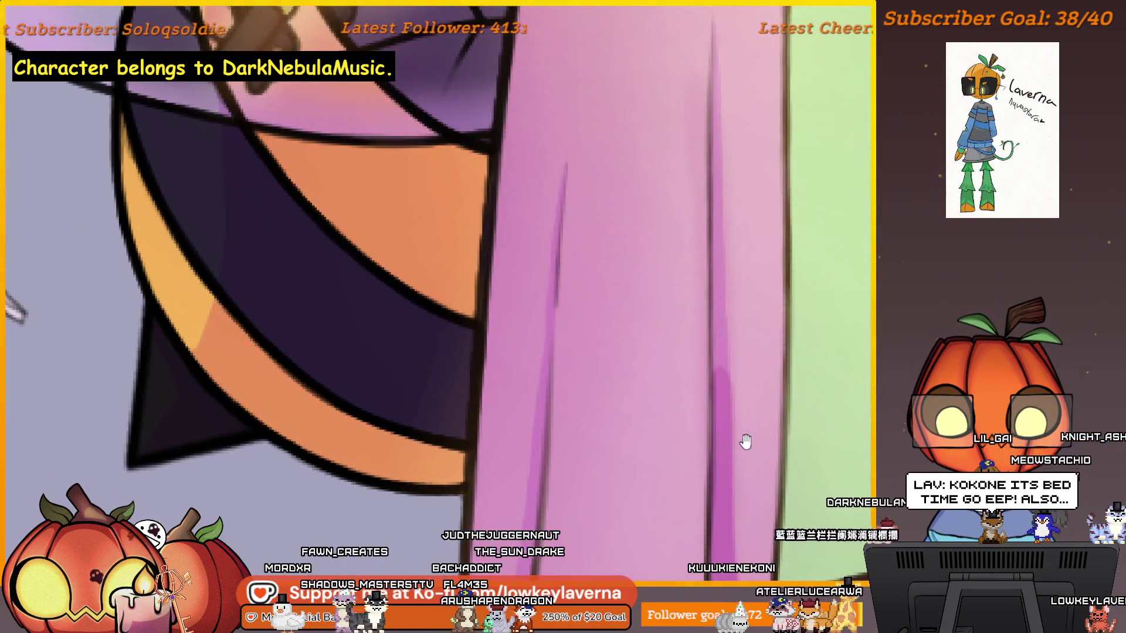
pyautogui.moveTo(745, 441); pyautogui.dragTo(738, 455)
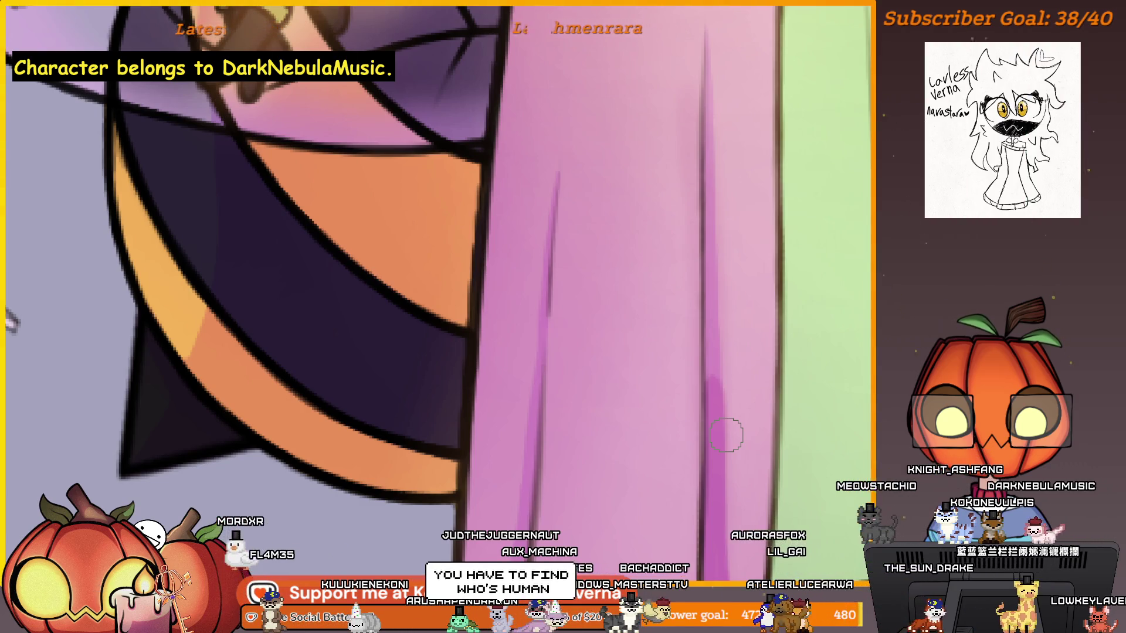
pyautogui.moveTo(719, 396); pyautogui.dragTo(745, 472)
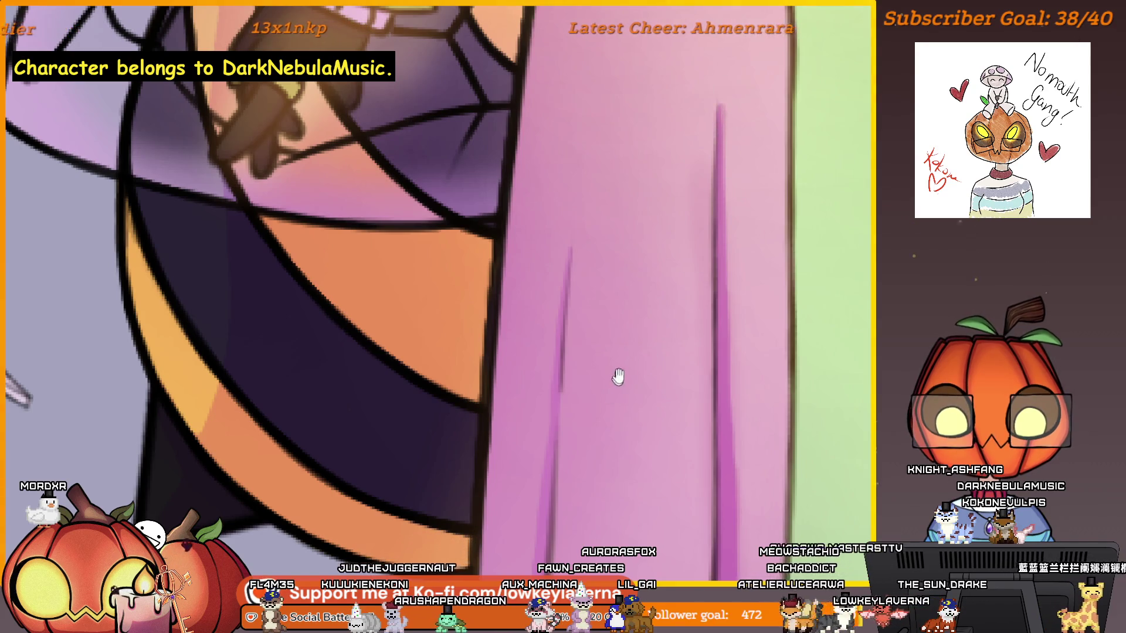
pyautogui.moveTo(619, 376); pyautogui.dragTo(604, 441)
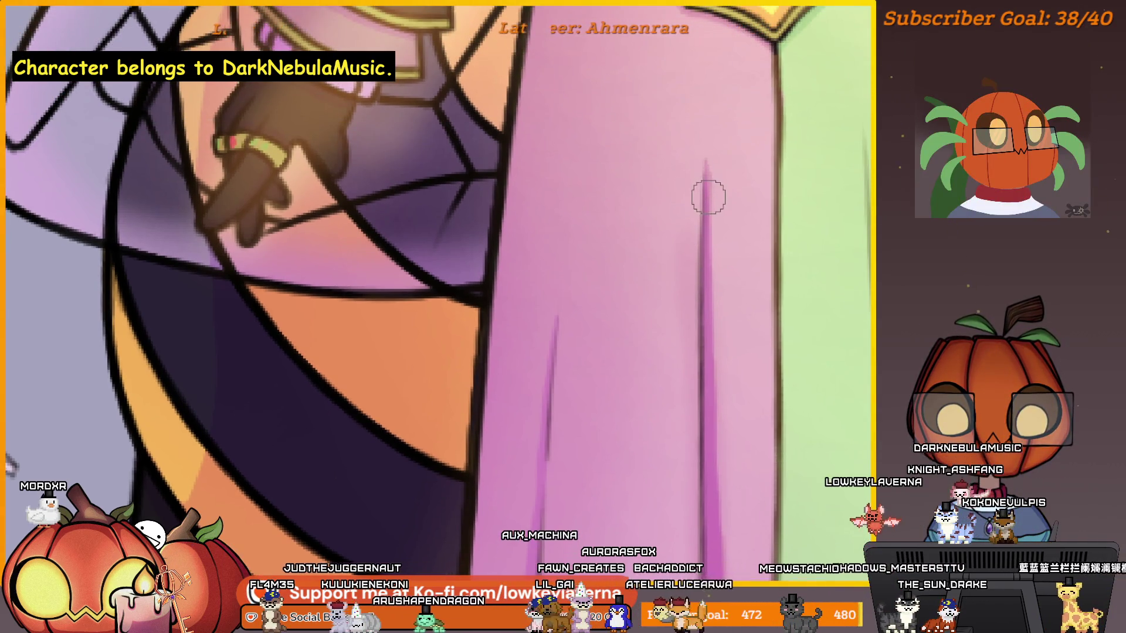
pyautogui.scroll(-2, 755, 389)
pyautogui.moveTo(731, 554)
pyautogui.mouseDown()
pyautogui.moveTo(768, 505)
pyautogui.moveTo(803, 484)
pyautogui.mouseUp()
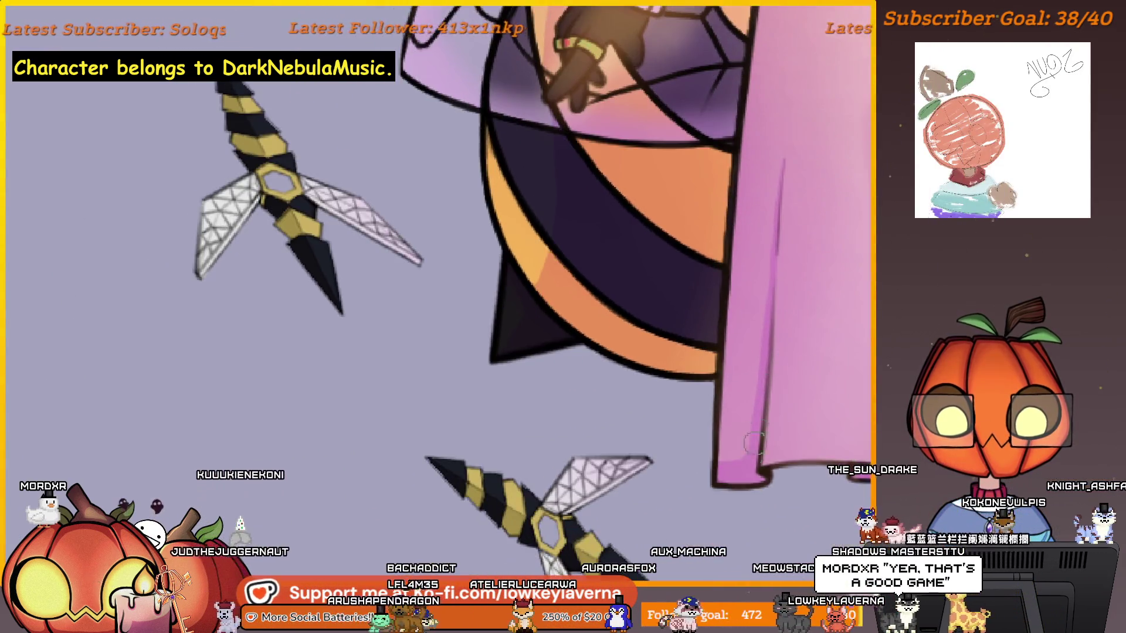
pyautogui.scroll(5, 727, 423)
pyautogui.moveTo(749, 491); pyautogui.dragTo(675, 484)
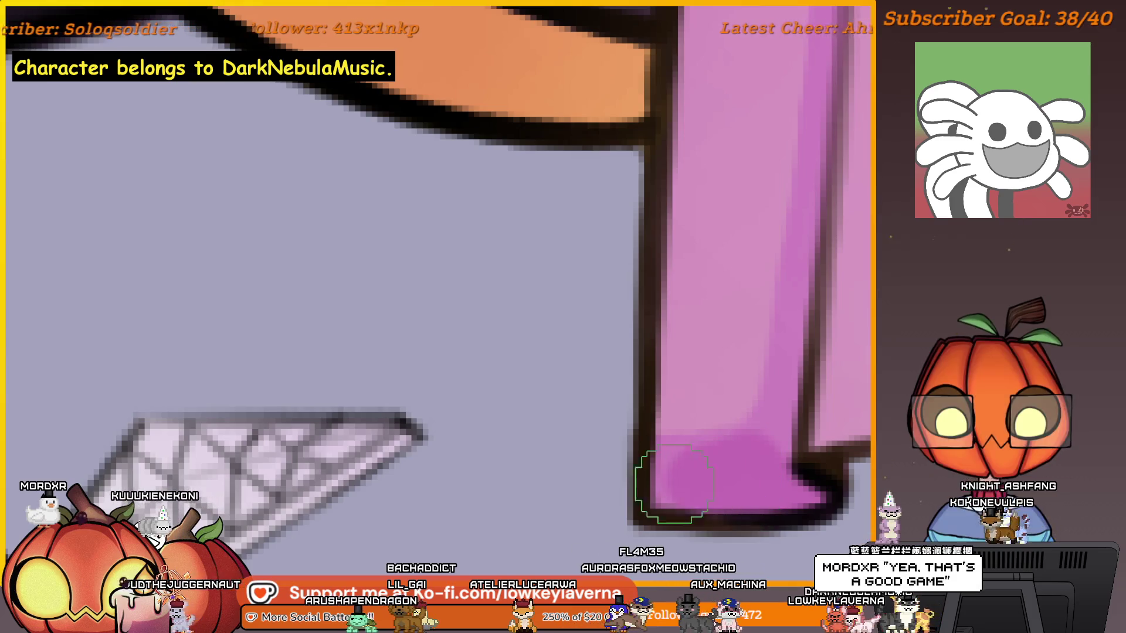
# Step: Zoom back out to view the whole bee queen character
pyautogui.scroll(-3, 815, 420)
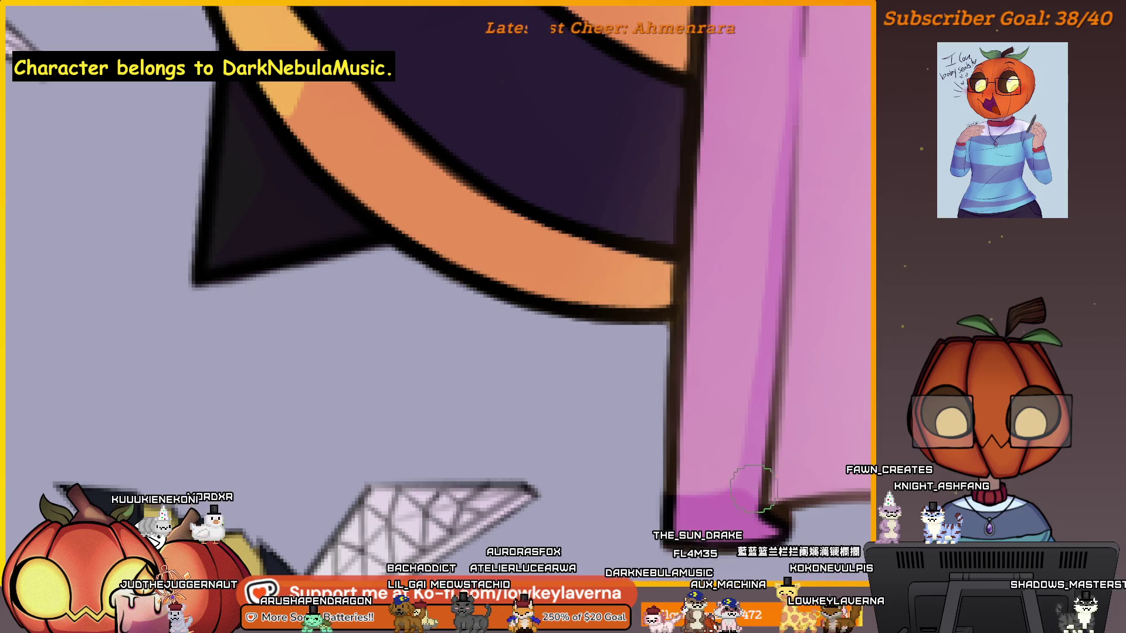
pyautogui.moveTo(766, 467)
pyautogui.mouseDown()
pyautogui.moveTo(743, 504)
pyautogui.moveTo(755, 513)
pyautogui.mouseUp()
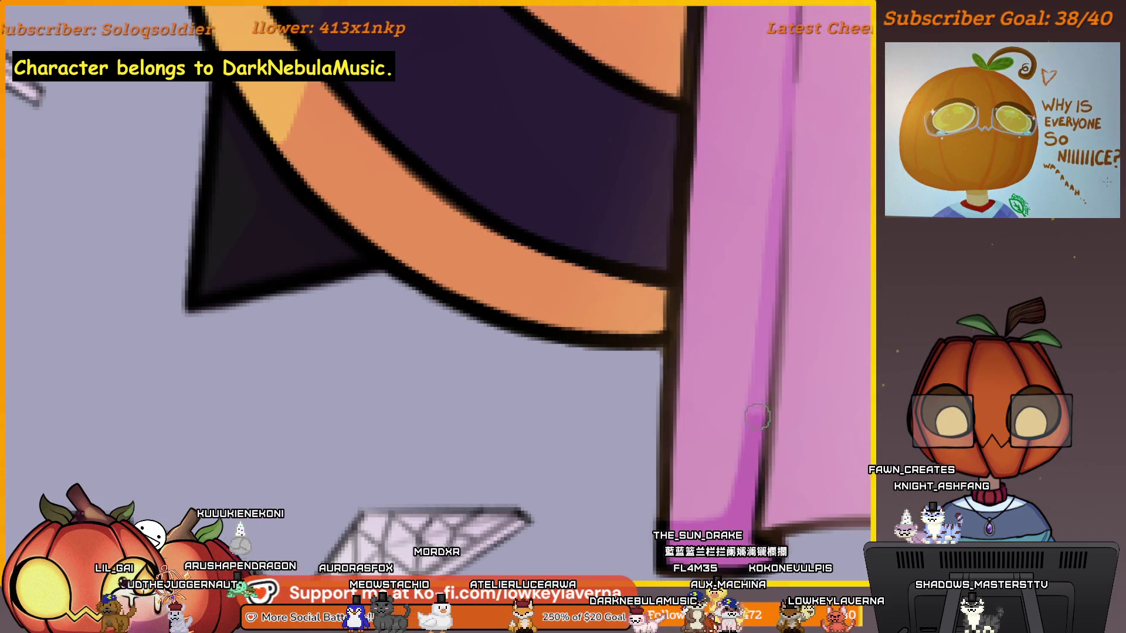
pyautogui.moveTo(784, 147)
pyautogui.mouseDown()
pyautogui.moveTo(782, 276)
pyautogui.moveTo(757, 432)
pyautogui.mouseUp()
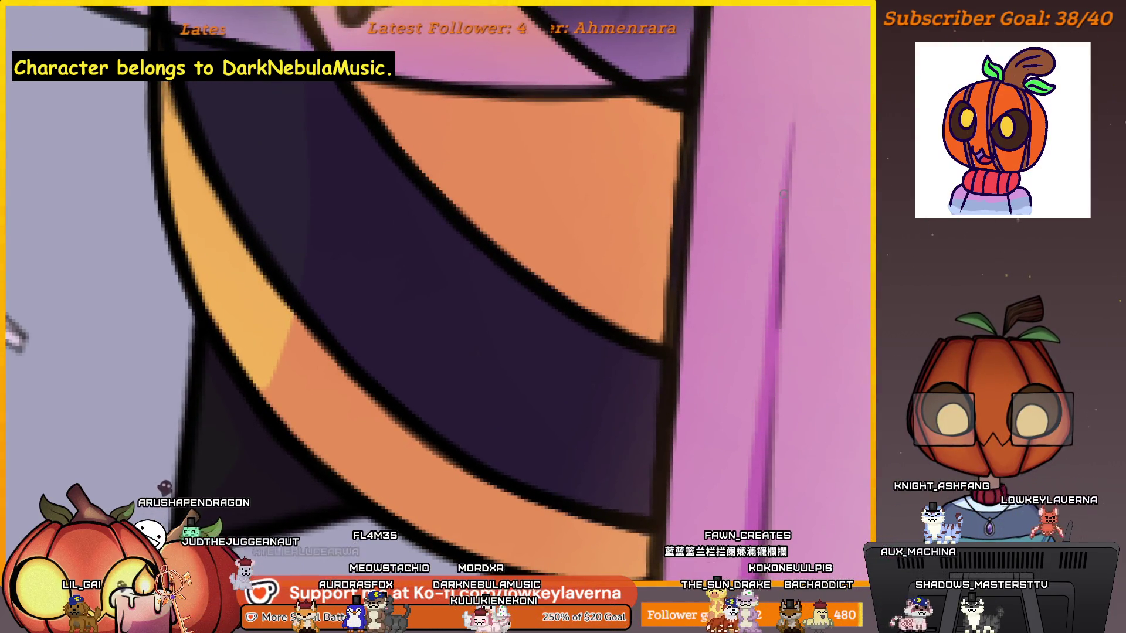
pyautogui.scroll(-5, 796, 101)
pyautogui.moveTo(772, 269)
pyautogui.mouseDown()
pyautogui.moveTo(568, 432)
pyautogui.moveTo(683, 347)
pyautogui.moveTo(732, 382)
pyautogui.mouseUp()
pyautogui.scroll(5, 739, 384)
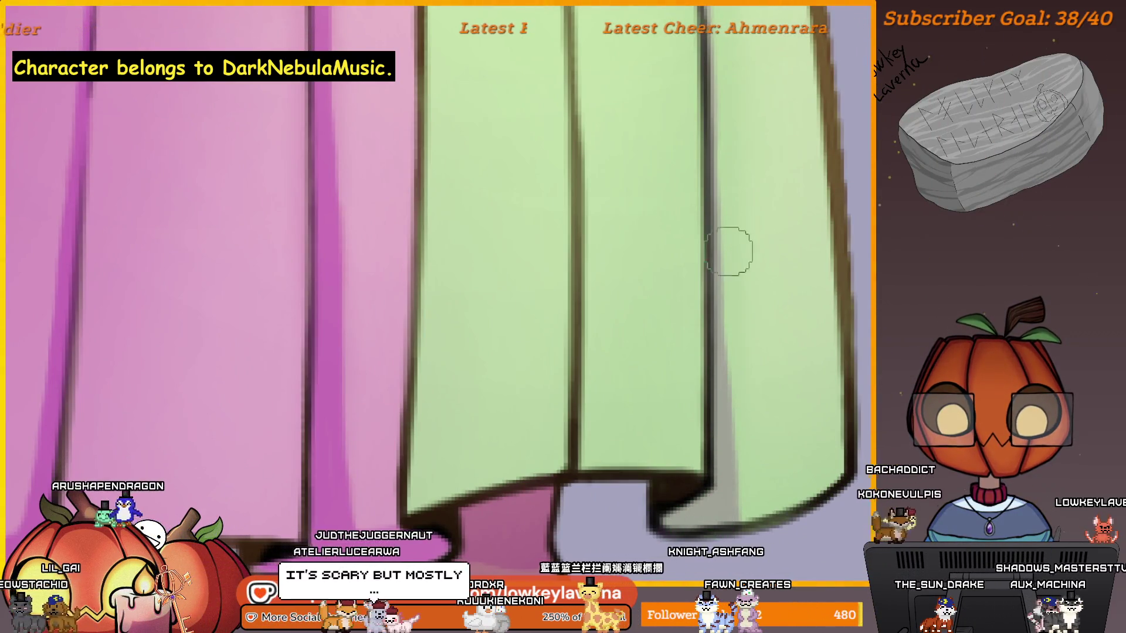
pyautogui.scroll(-2, 749, 338)
pyautogui.scroll(3, 762, 422)
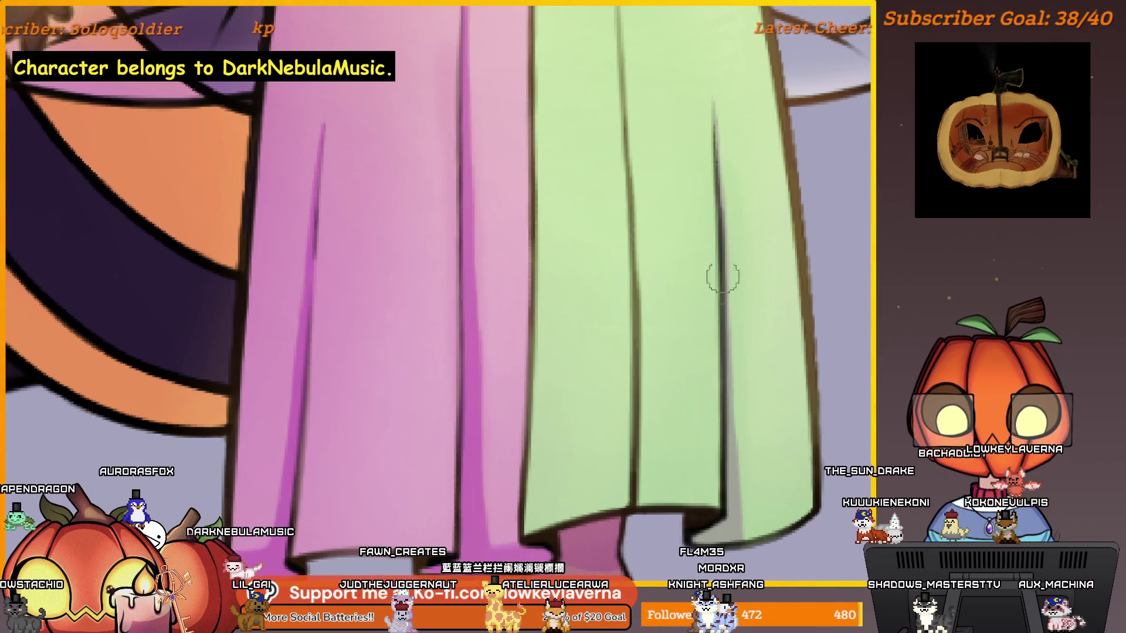
pyautogui.scroll(-5, 729, 264)
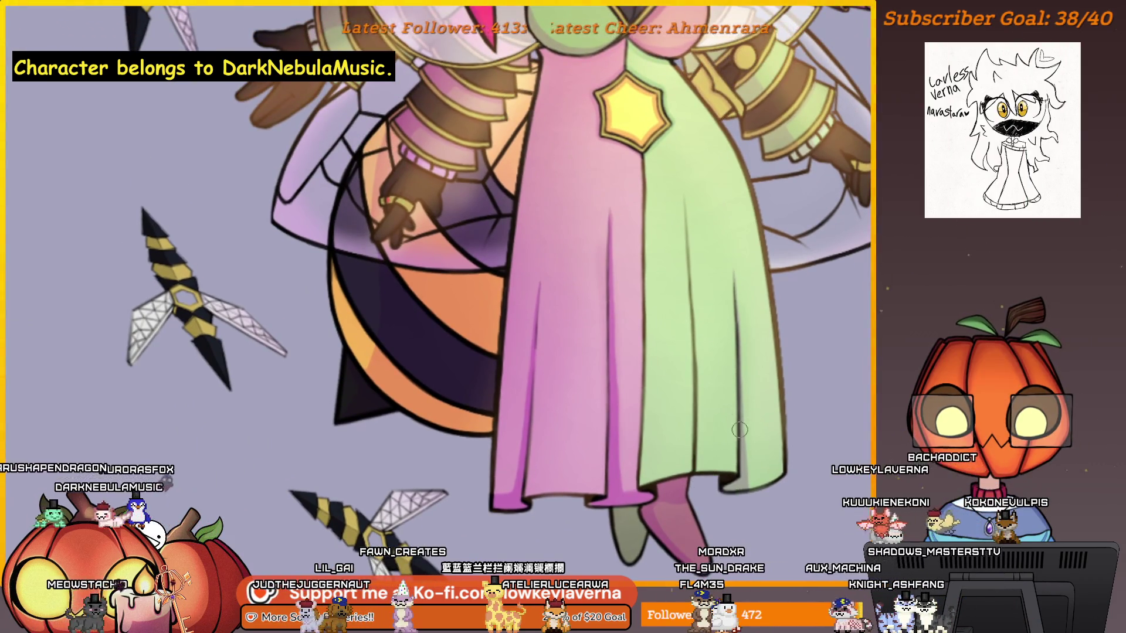
pyautogui.scroll(-5, 738, 397)
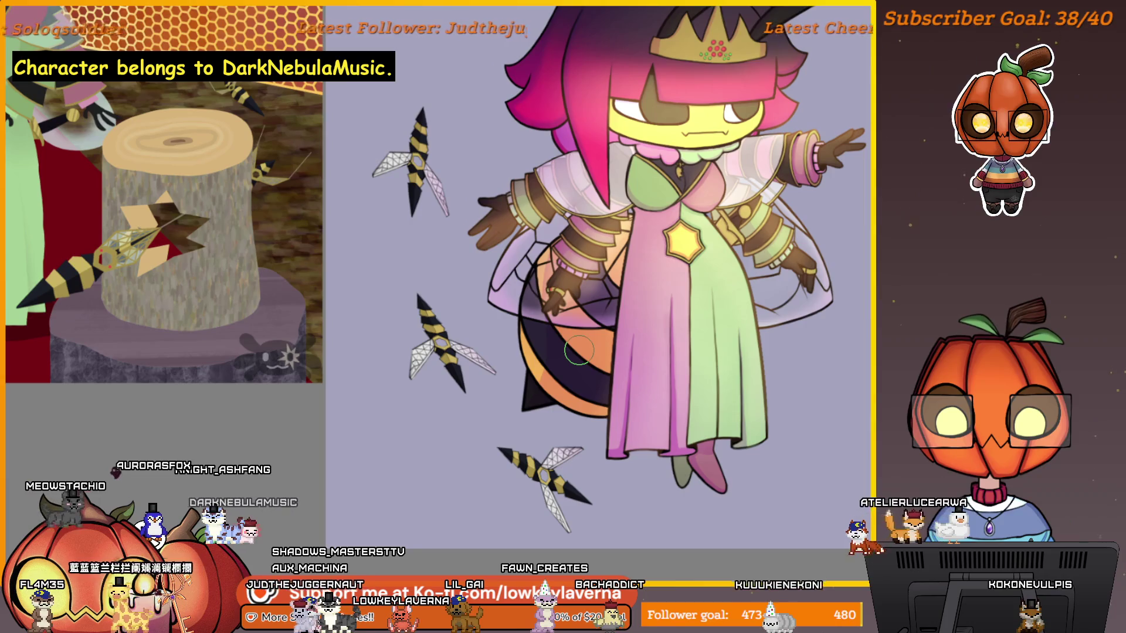
pyautogui.hotkey('alt', 'f')
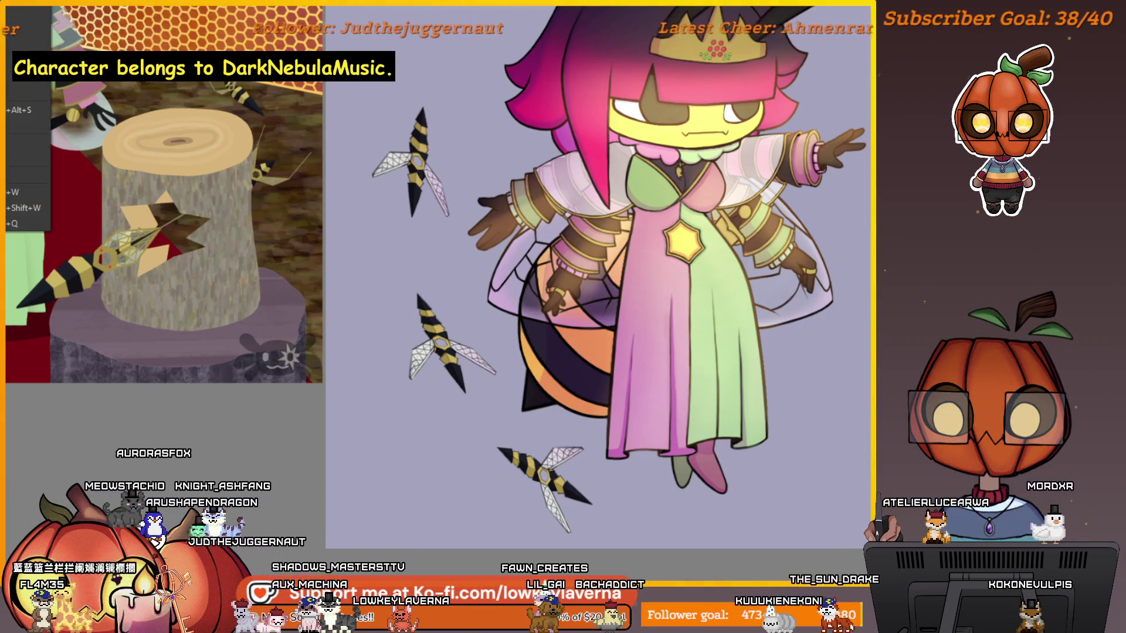
pyautogui.press('Escape')
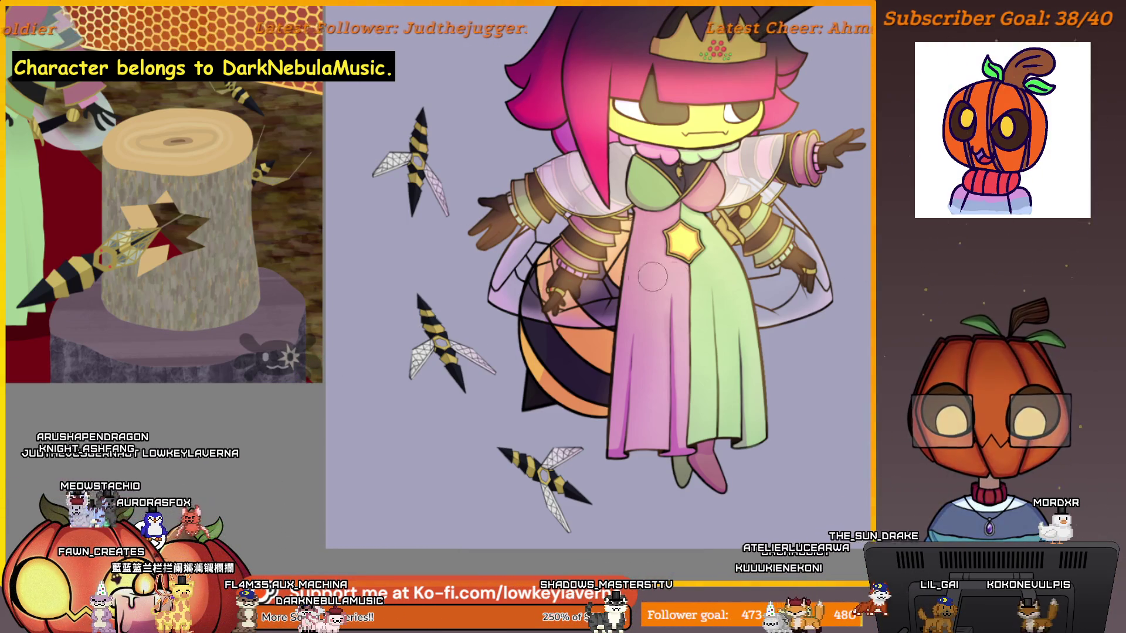
pyautogui.scroll(5, 649, 284)
pyautogui.scroll(-5, 649, 284)
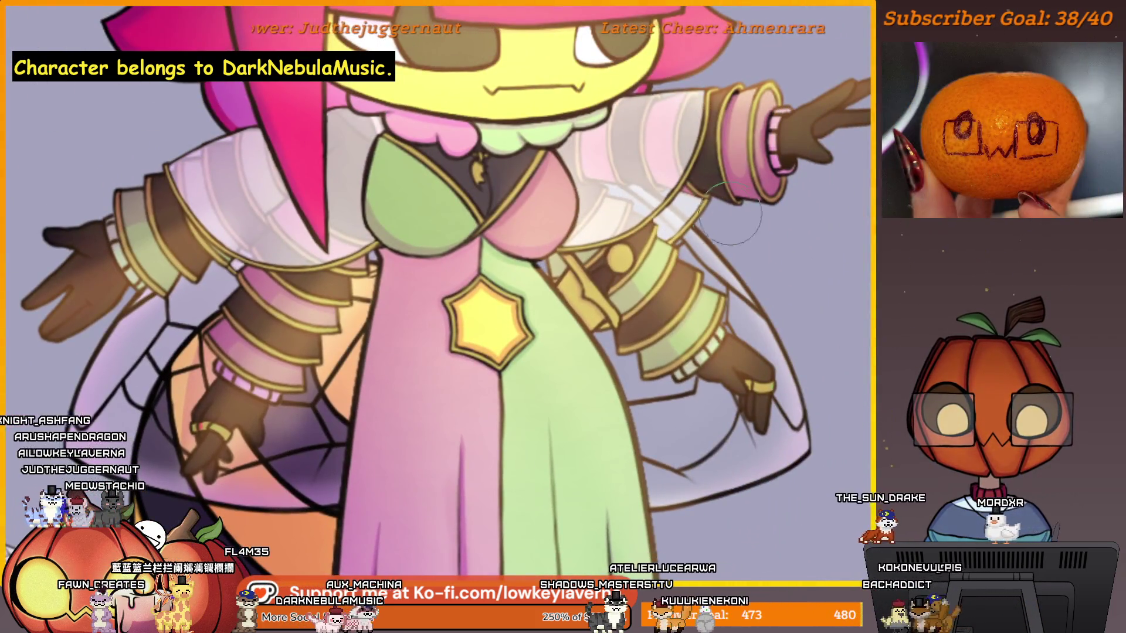
pyautogui.scroll(2, 771, 286)
pyautogui.scroll(1, 770, 285)
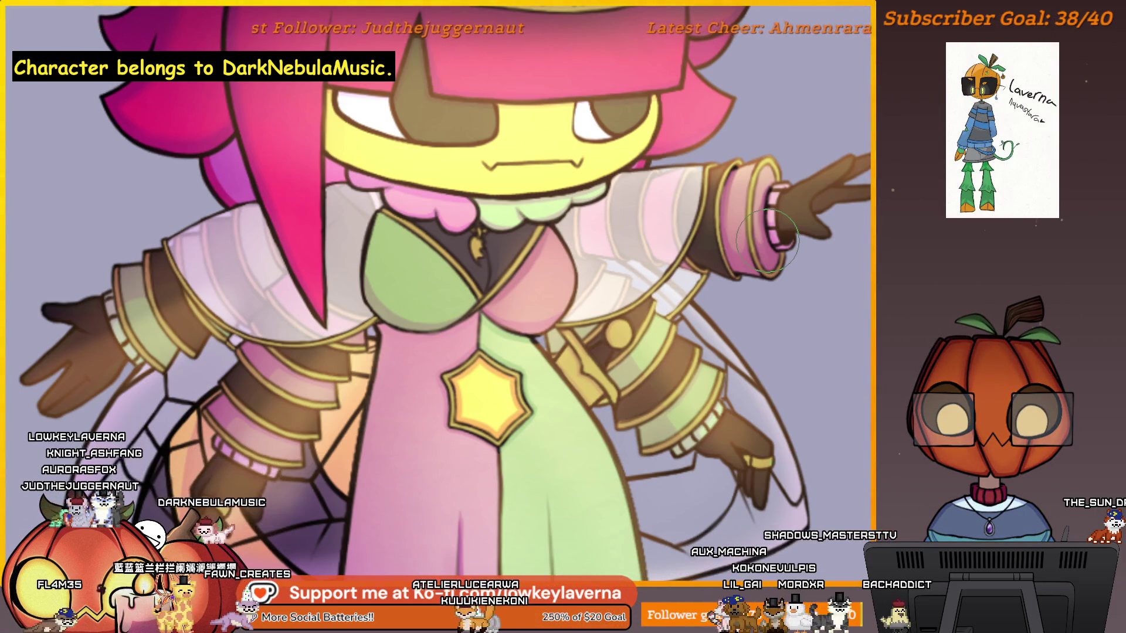
pyautogui.scroll(5, 767, 240)
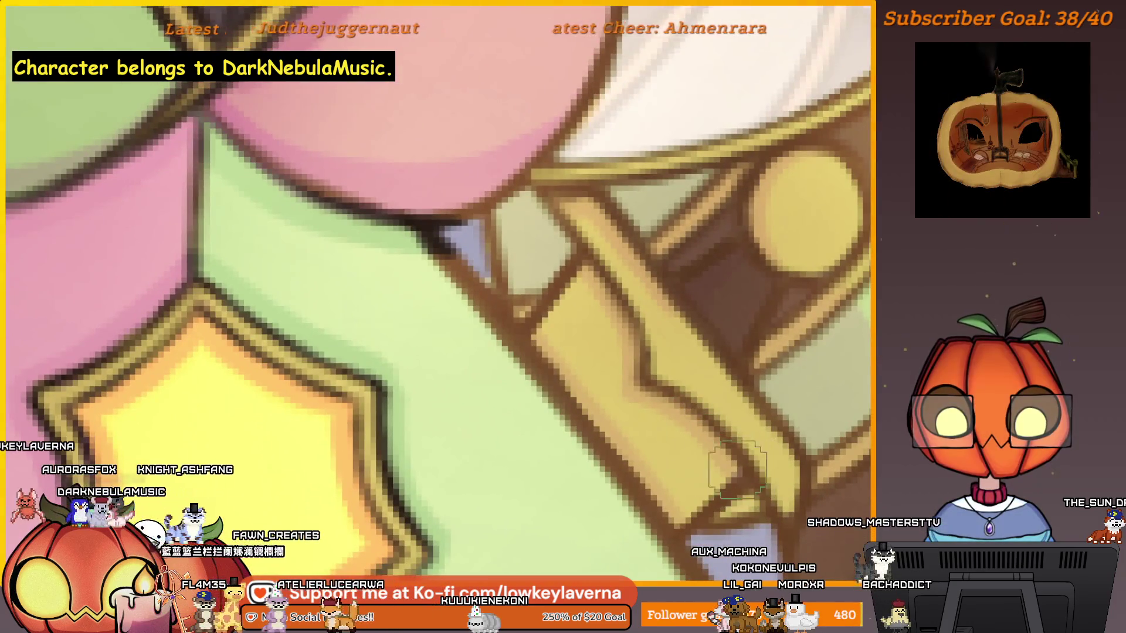
pyautogui.moveTo(691, 407); pyautogui.dragTo(734, 471)
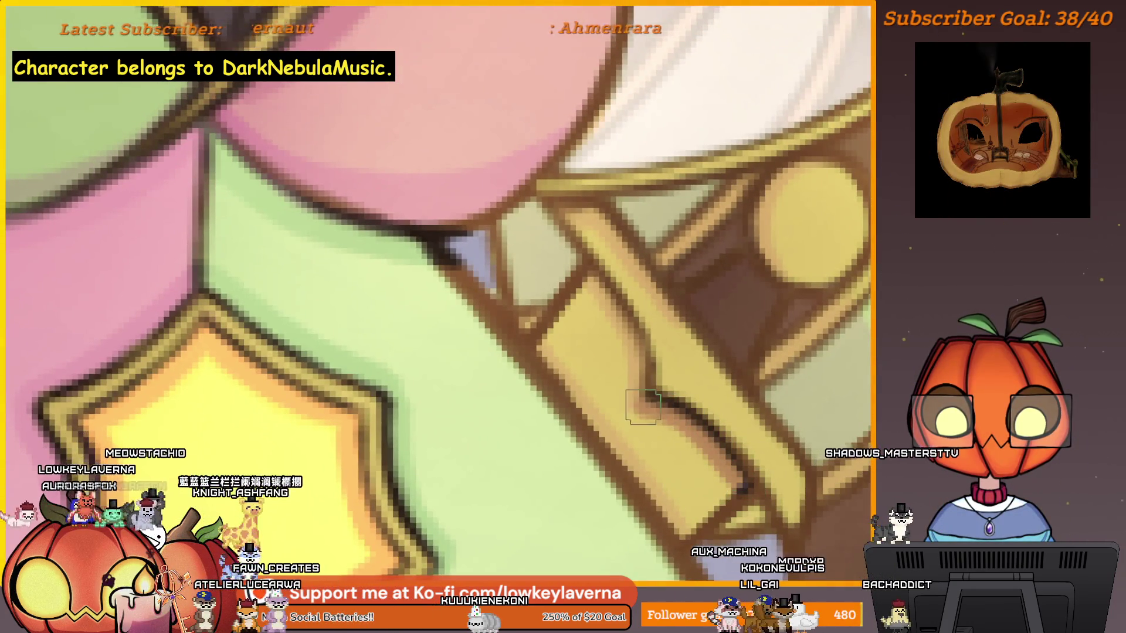
pyautogui.scroll(-3, 674, 398)
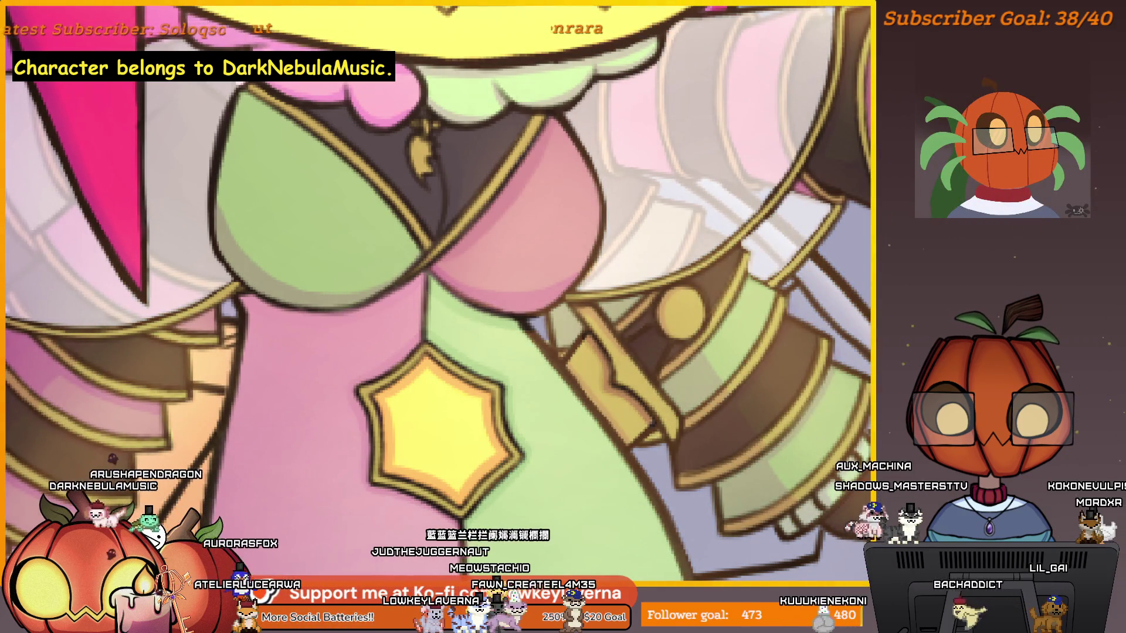
pyautogui.scroll(5, 672, 326)
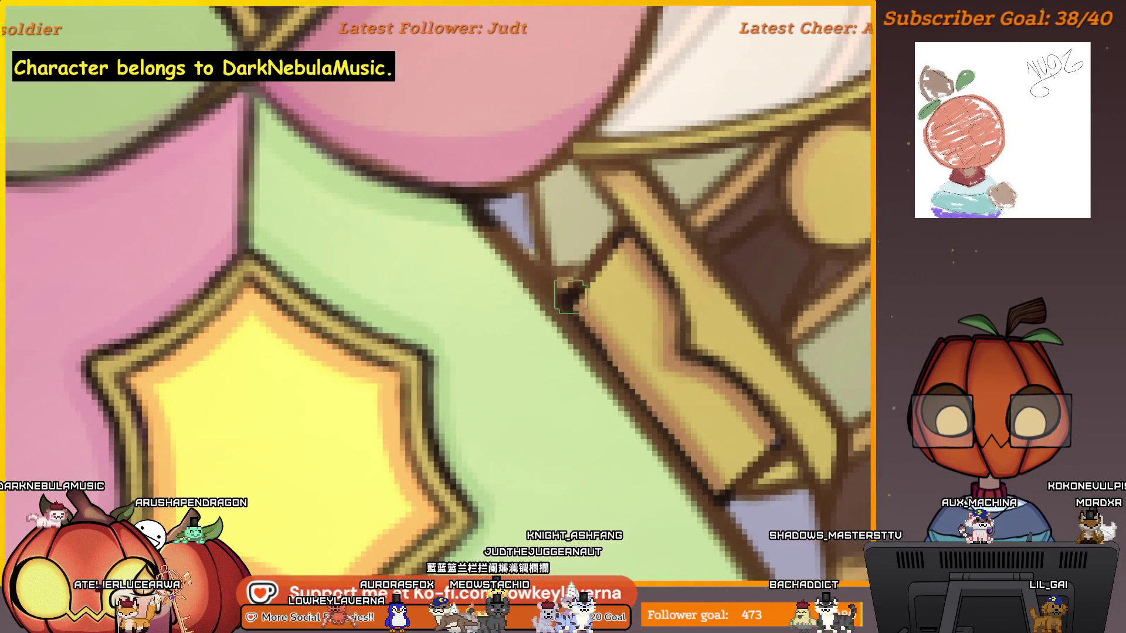
pyautogui.scroll(-5, 716, 332)
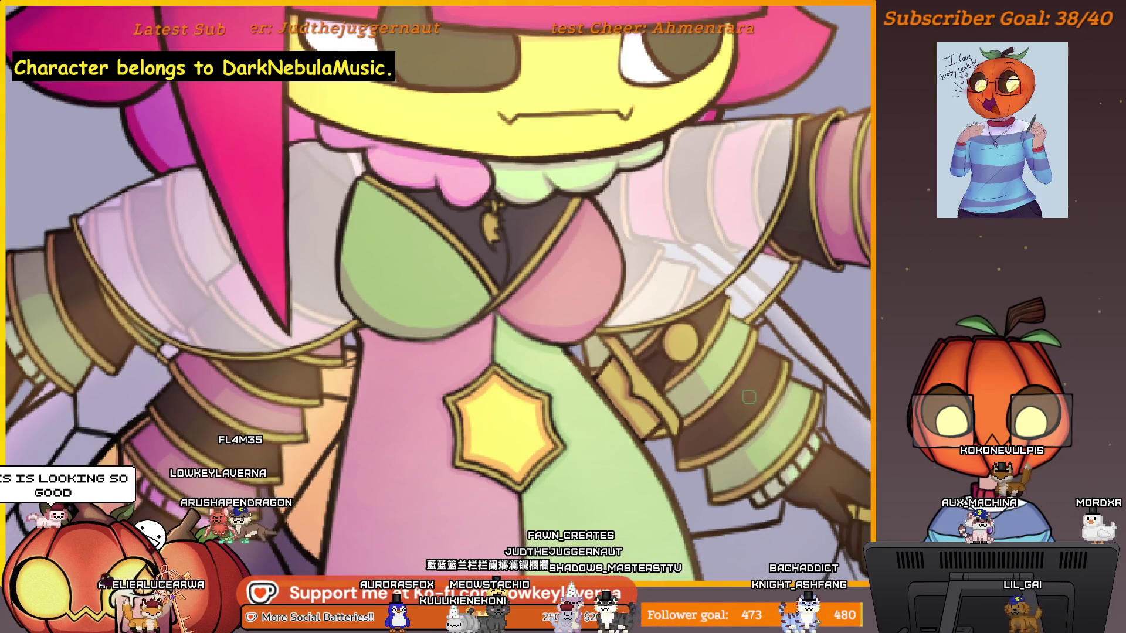
# Step: Zoom in on the eye and darken the yellow face outline beside the pink hair
pyautogui.scroll(2, 749, 397)
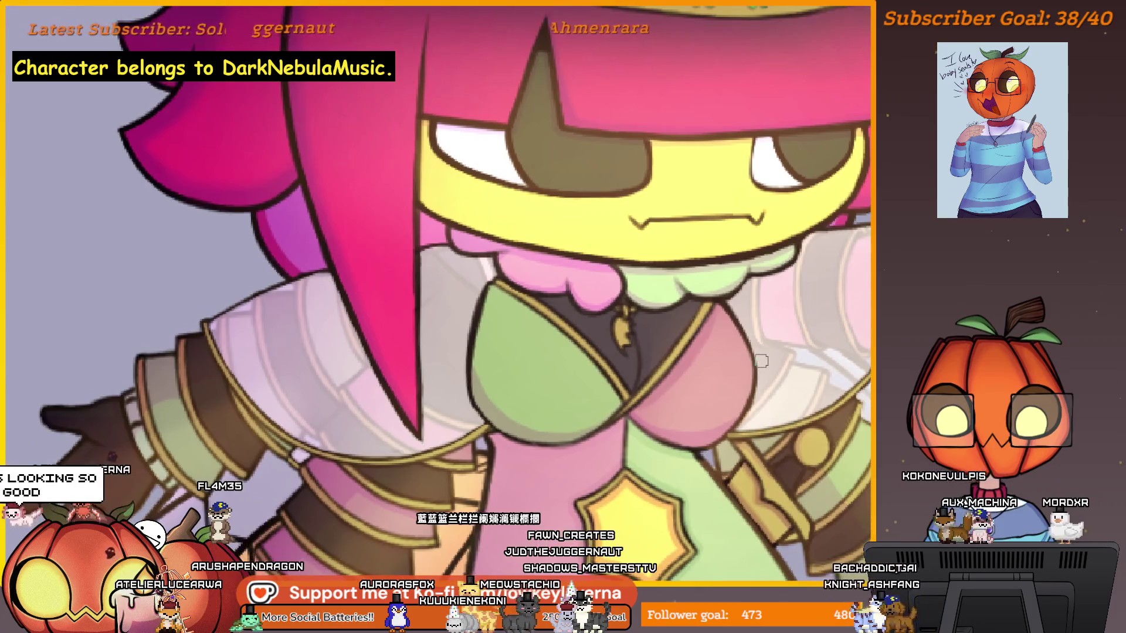
pyautogui.scroll(3, 727, 380)
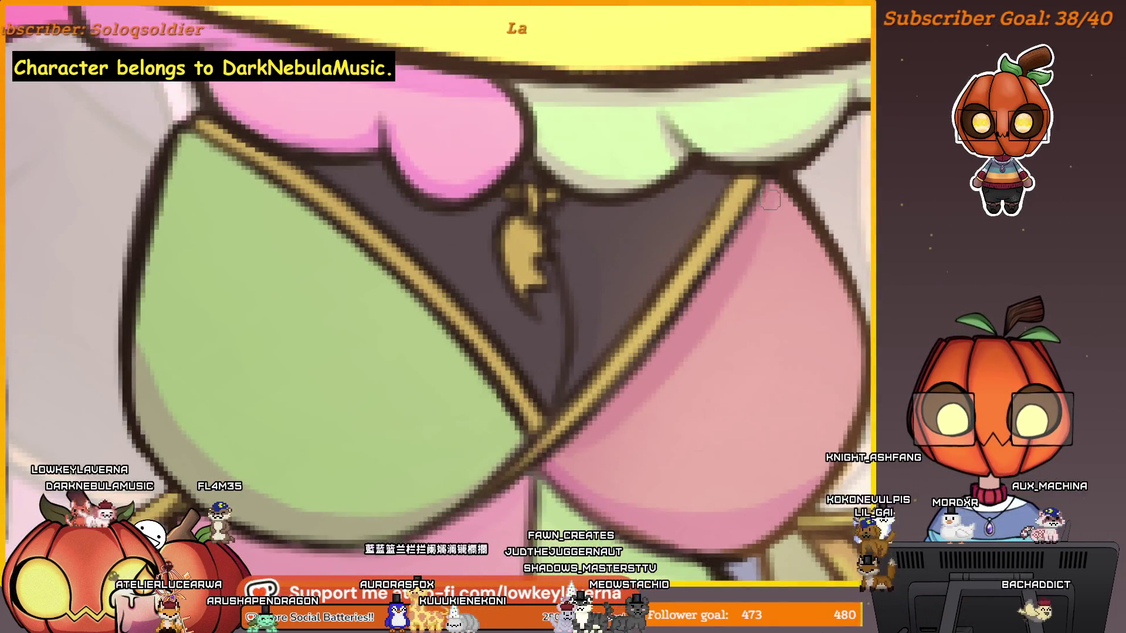
pyautogui.scroll(-3, 649, 396)
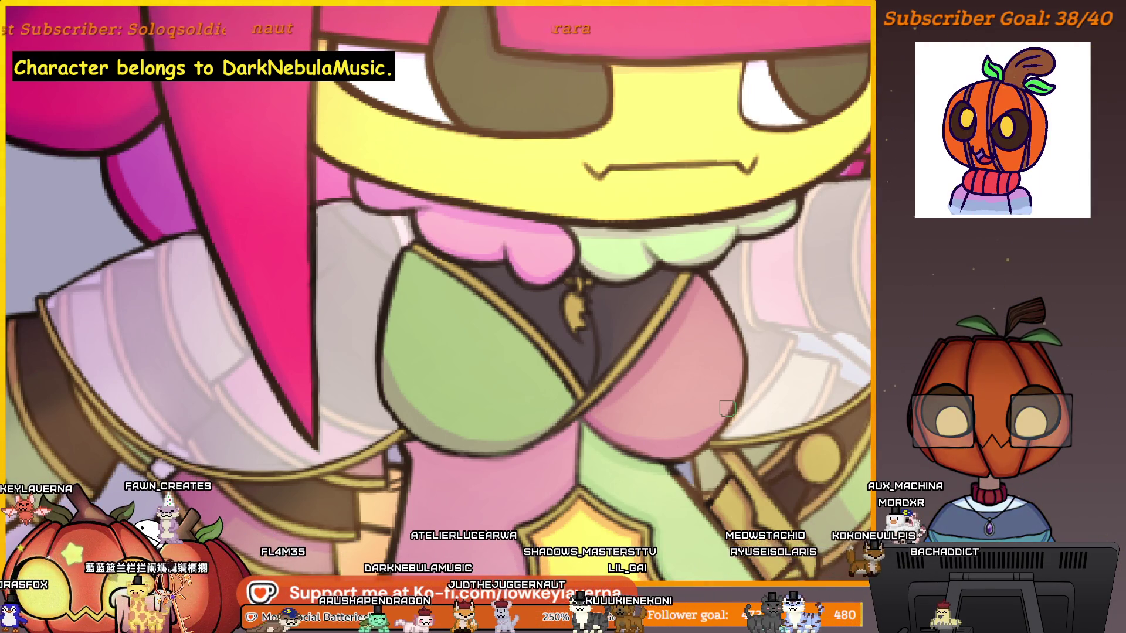
pyautogui.scroll(2, 670, 285)
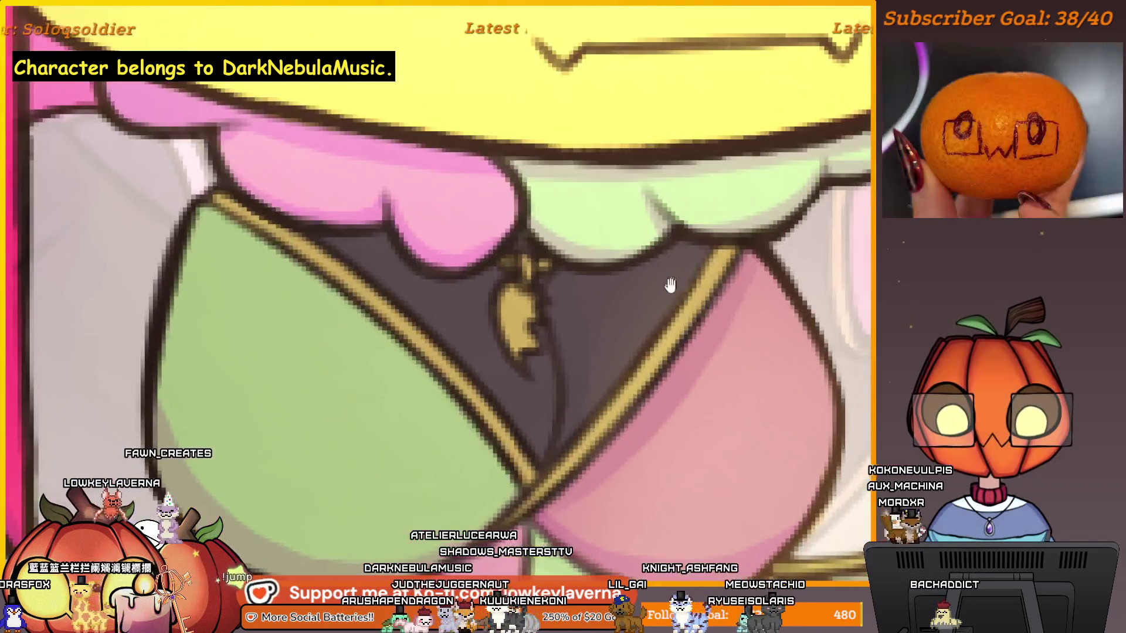
pyautogui.moveTo(670, 285); pyautogui.dragTo(693, 280)
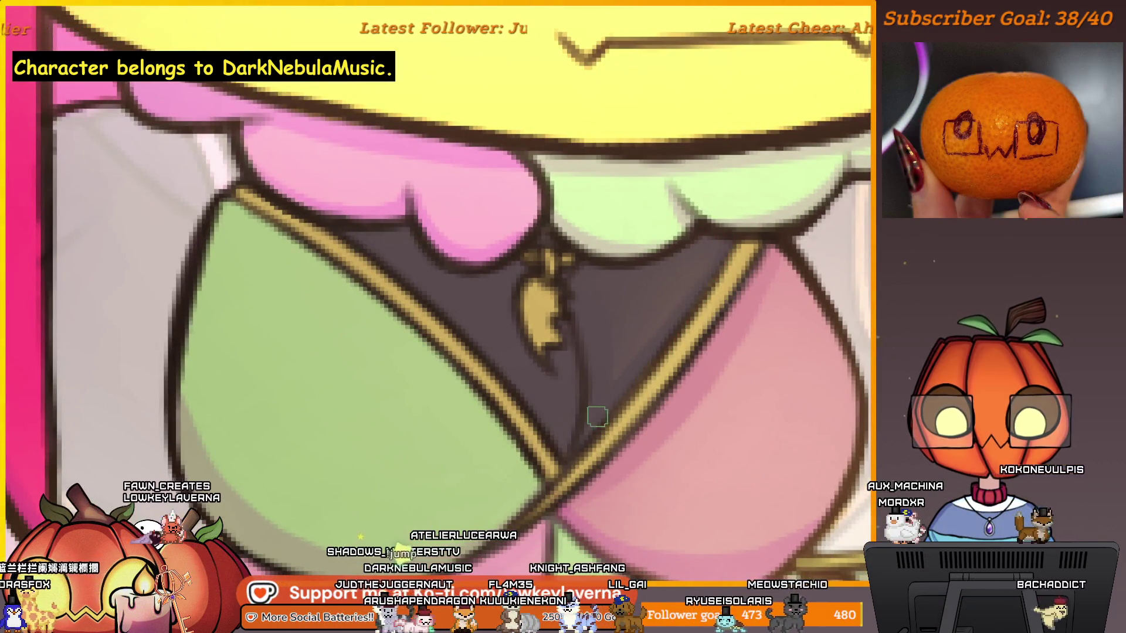
pyautogui.moveTo(586, 372)
pyautogui.mouseDown()
pyautogui.moveTo(608, 382)
pyautogui.moveTo(643, 478)
pyautogui.mouseUp()
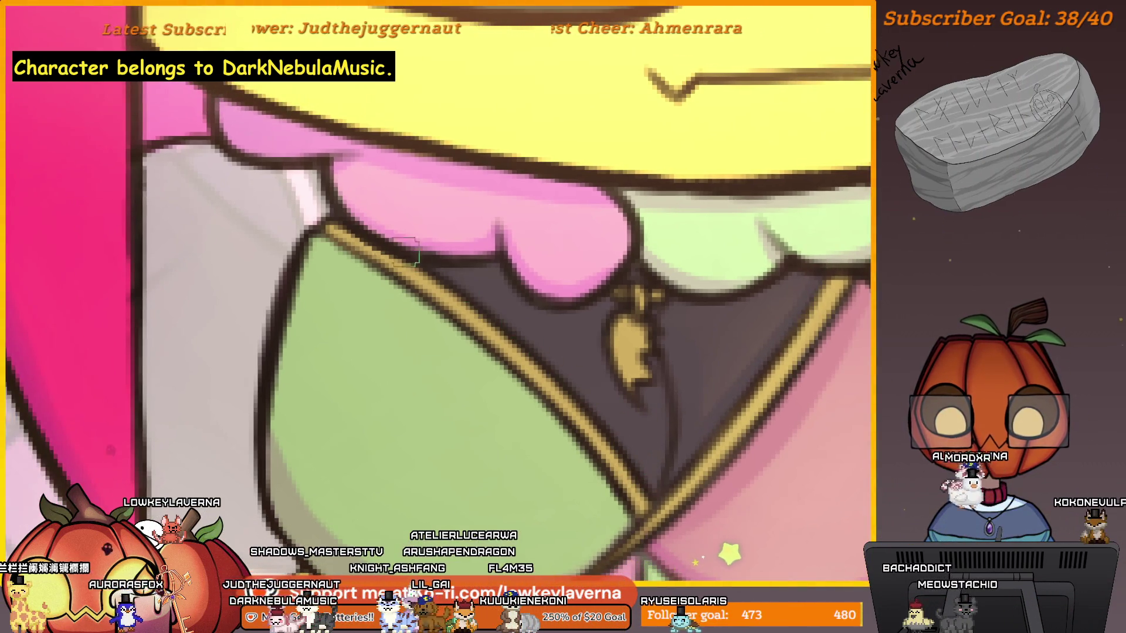
pyautogui.scroll(-3, 638, 350)
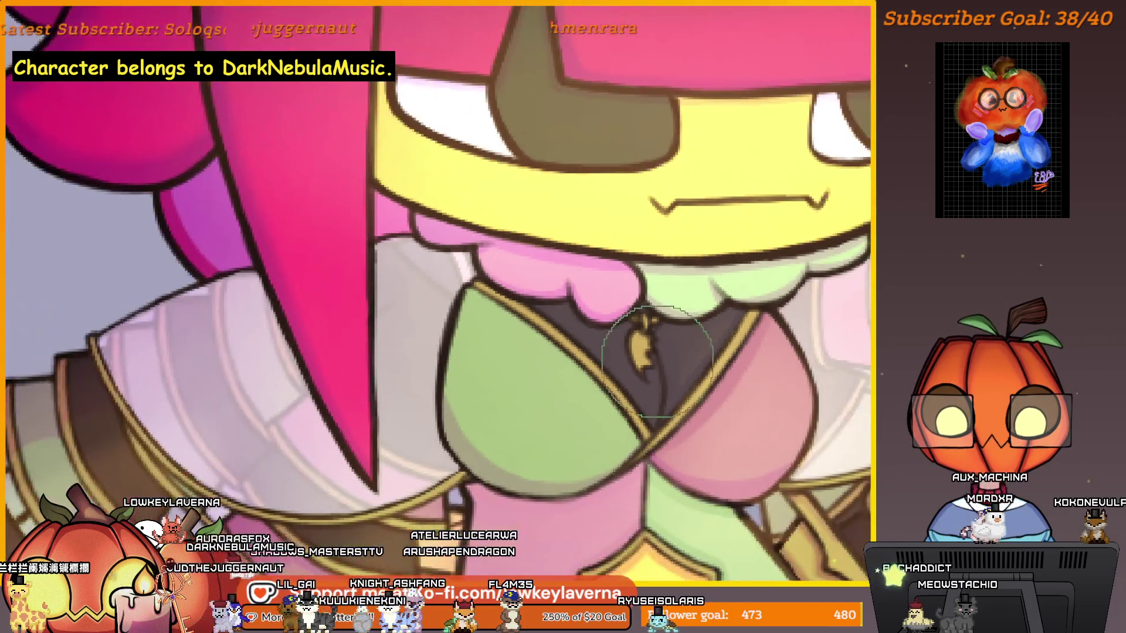
pyautogui.moveTo(743, 277); pyautogui.dragTo(681, 339)
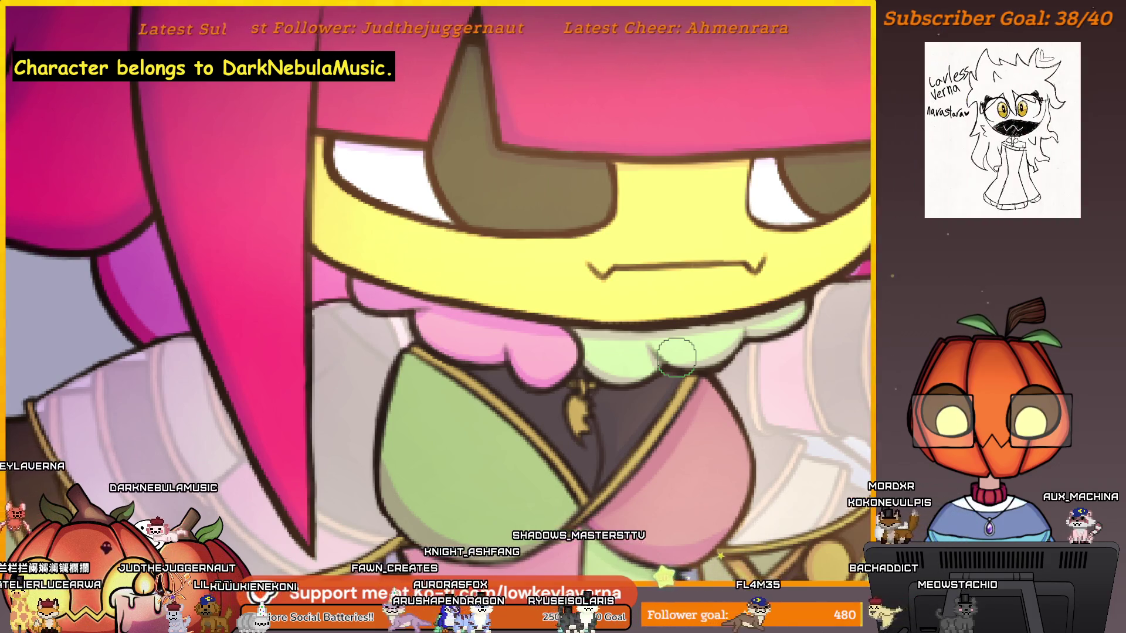
pyautogui.moveTo(864, 203)
pyautogui.mouseDown()
pyautogui.moveTo(703, 373)
pyautogui.moveTo(755, 339)
pyautogui.mouseUp()
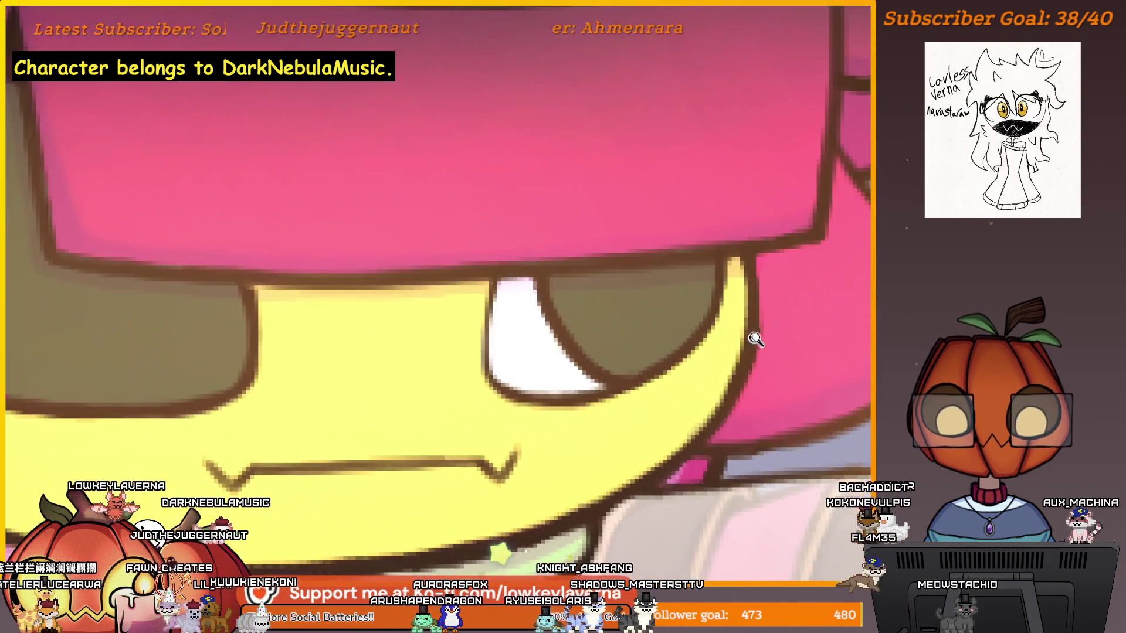
pyautogui.moveTo(749, 423); pyautogui.dragTo(749, 476)
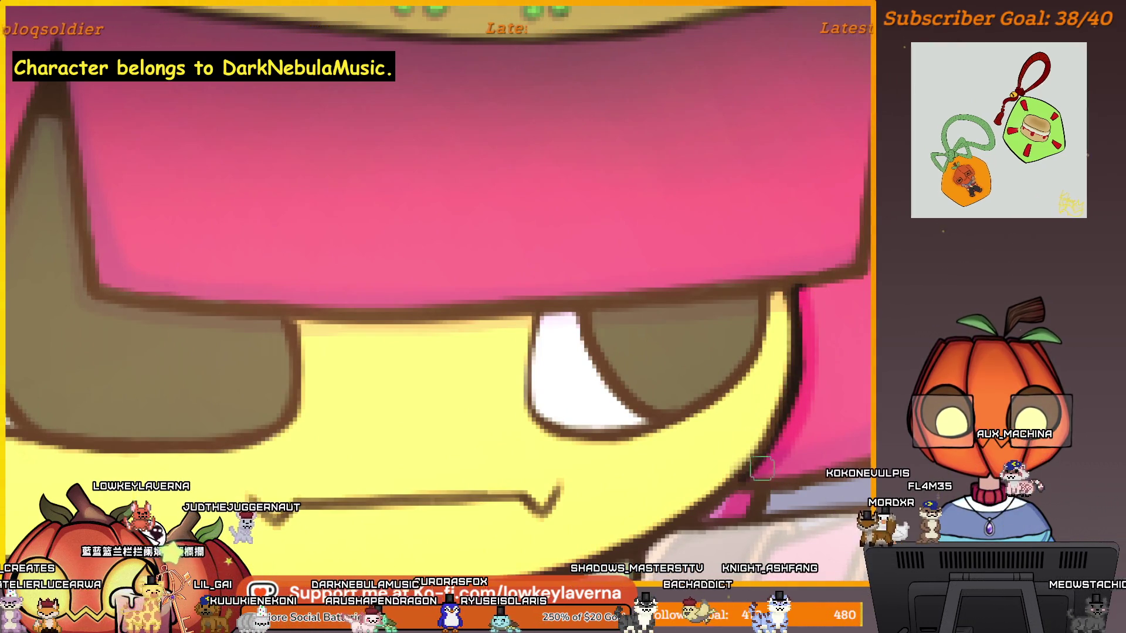
pyautogui.scroll(-5, 776, 268)
pyautogui.scroll(2, 837, 314)
pyautogui.moveTo(842, 323)
pyautogui.mouseDown()
pyautogui.moveTo(673, 350)
pyautogui.moveTo(756, 364)
pyautogui.moveTo(780, 376)
pyautogui.moveTo(772, 387)
pyautogui.mouseUp()
pyautogui.scroll(1, 788, 384)
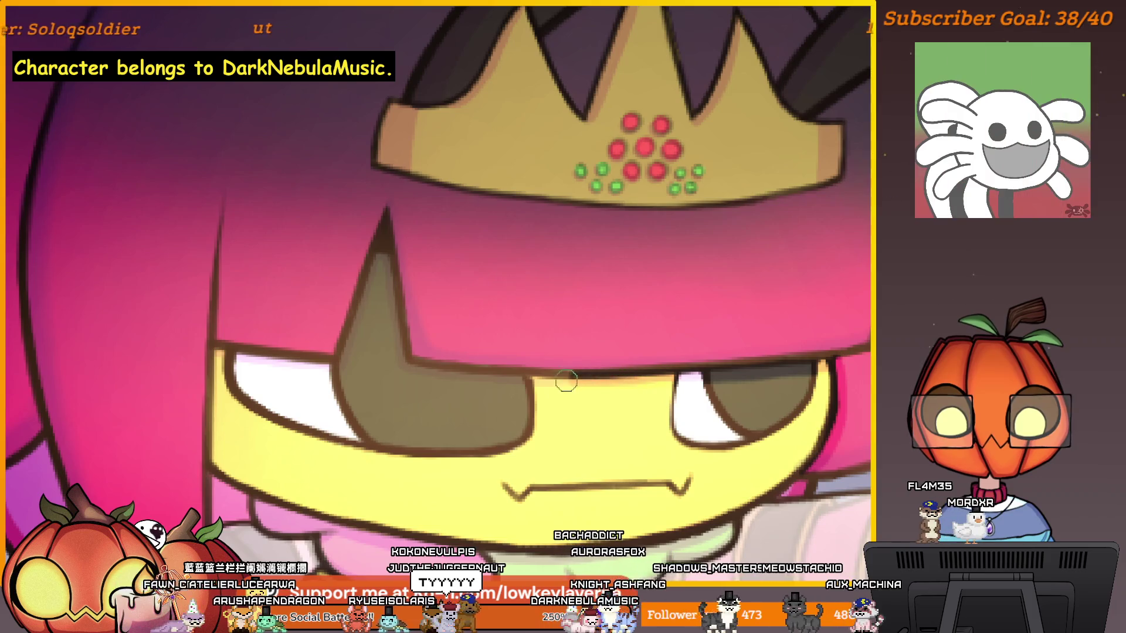
pyautogui.moveTo(394, 286)
pyautogui.mouseDown()
pyautogui.moveTo(628, 356)
pyautogui.moveTo(724, 402)
pyautogui.moveTo(727, 419)
pyautogui.mouseUp()
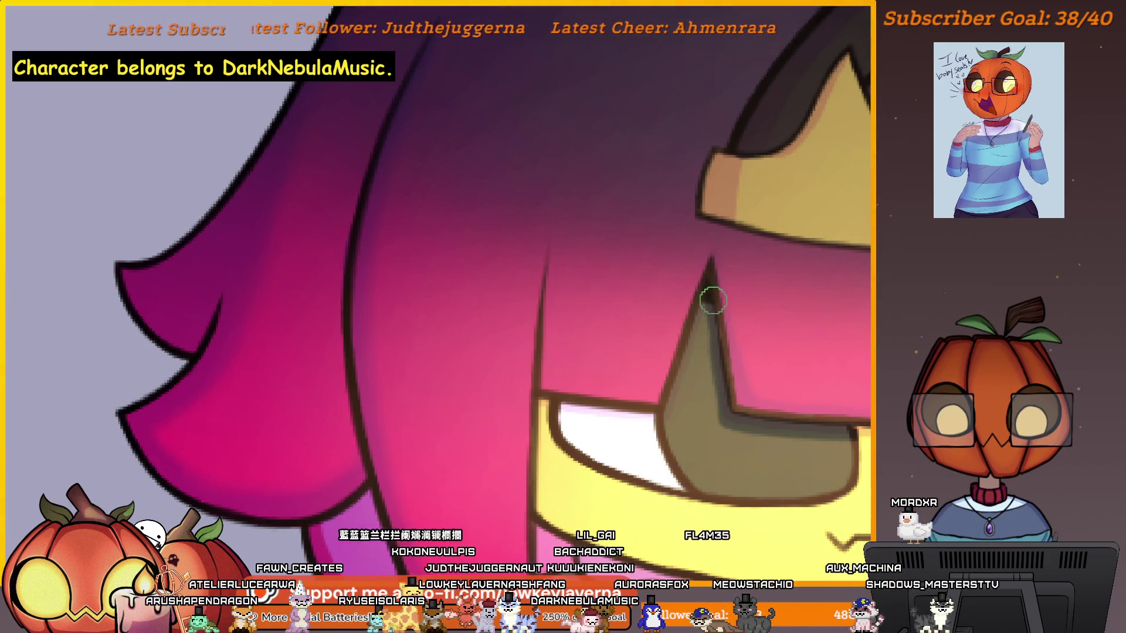
pyautogui.moveTo(711, 296); pyautogui.dragTo(730, 291)
pyautogui.scroll(-5, 721, 253)
pyautogui.scroll(3, 710, 325)
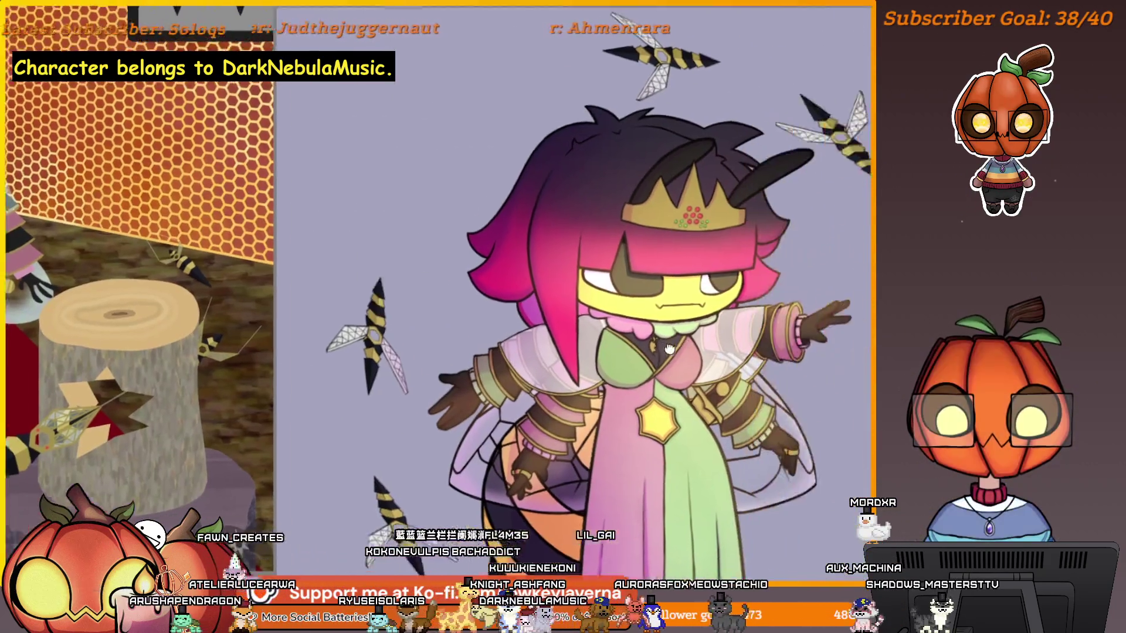
pyautogui.scroll(-3, 709, 326)
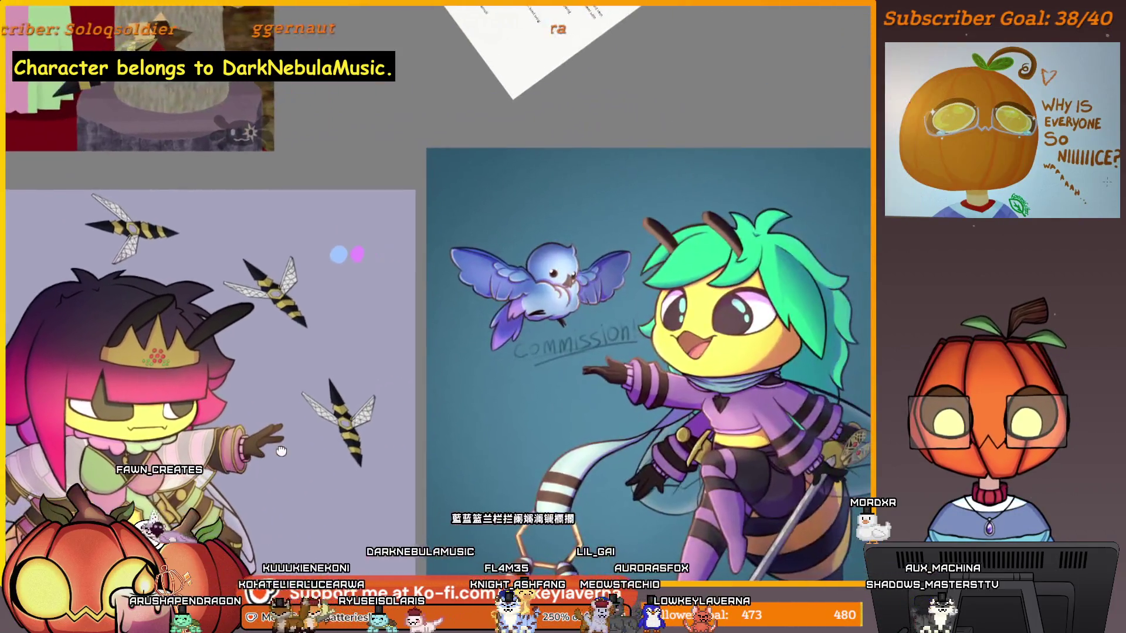
pyautogui.moveTo(319, 321)
pyautogui.mouseDown()
pyautogui.moveTo(402, 439)
pyautogui.moveTo(850, 469)
pyautogui.mouseUp()
pyautogui.scroll(6, 760, 322)
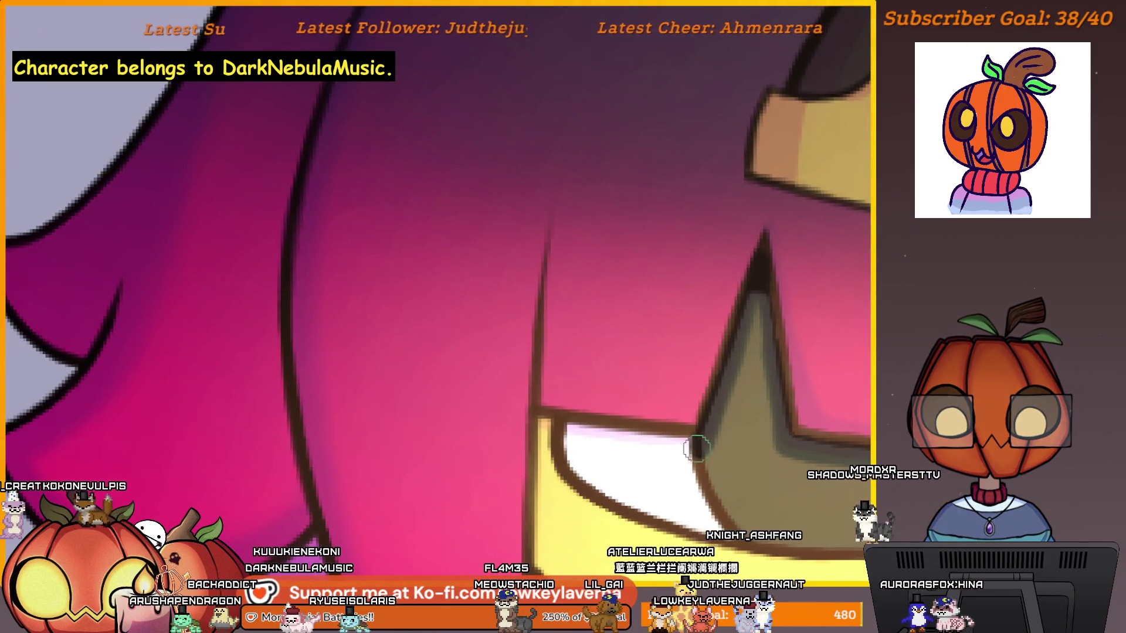
pyautogui.scroll(-2, 543, 426)
pyautogui.moveTo(615, 428); pyautogui.dragTo(622, 281)
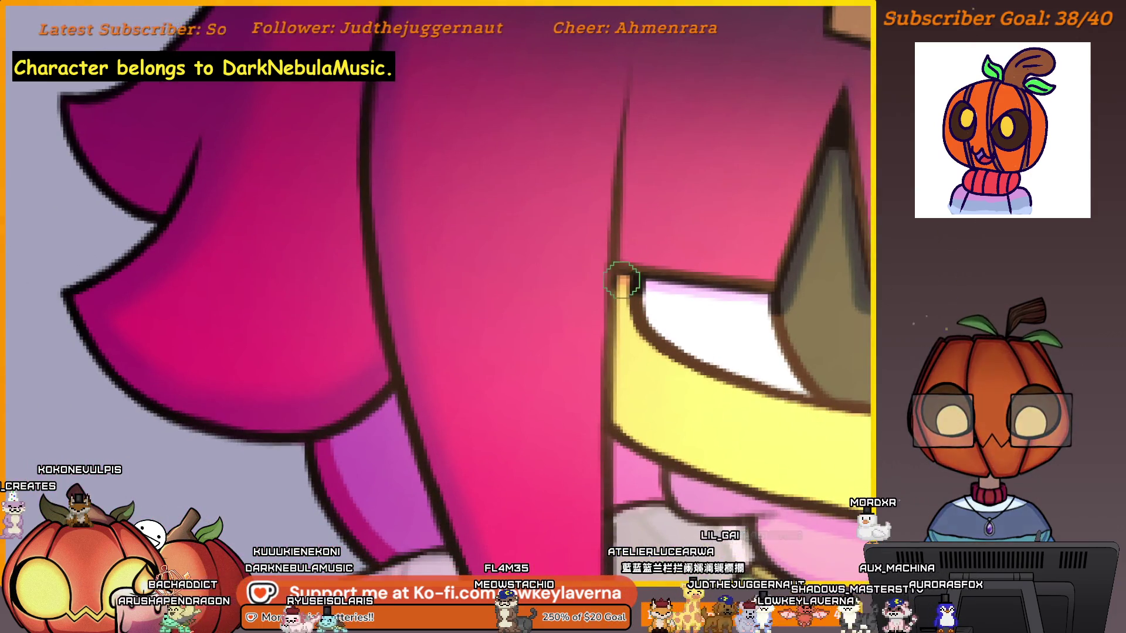
pyautogui.moveTo(628, 422); pyautogui.dragTo(636, 432)
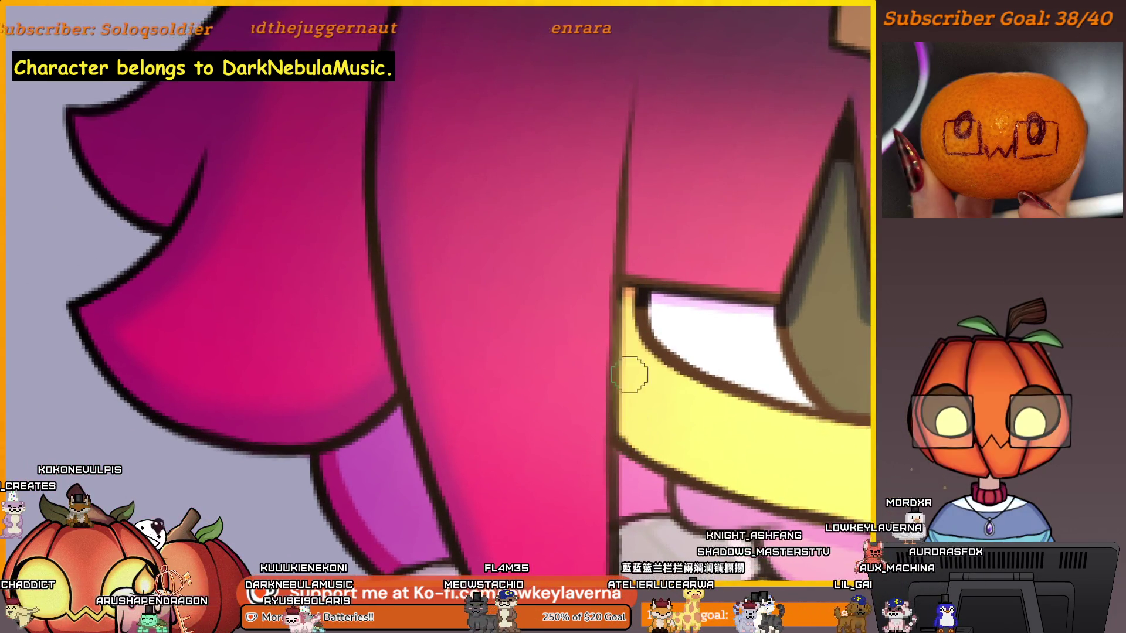
pyautogui.moveTo(626, 290); pyautogui.dragTo(624, 404)
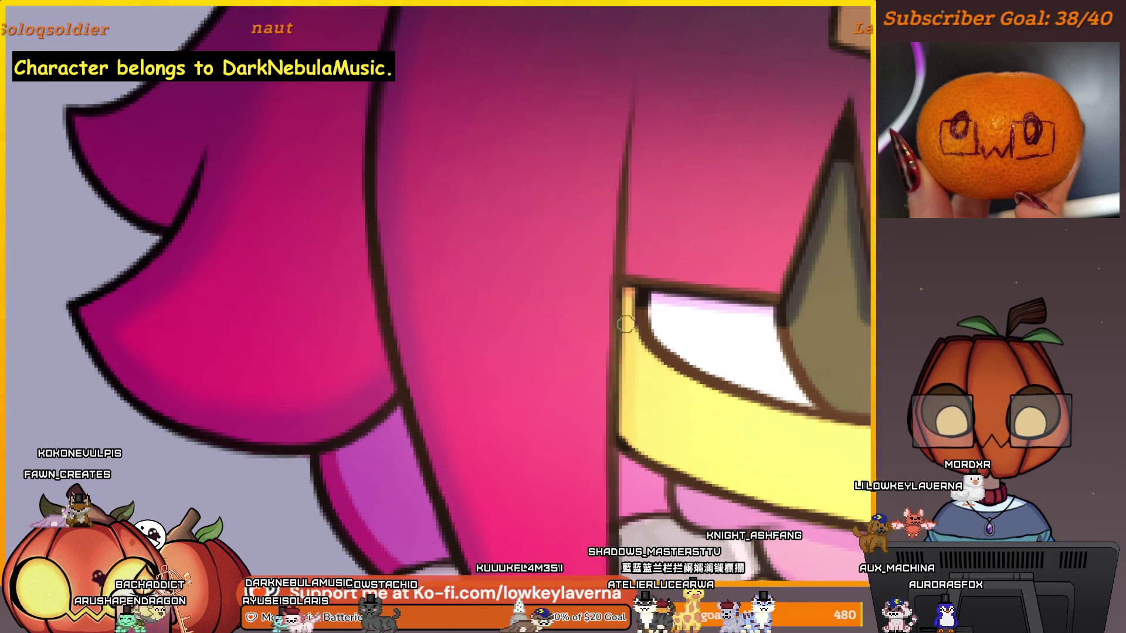
# Step: Fit the character in view and ink darker lines along the hair outline beside the eye
pyautogui.hotkey('ctrl', '0')
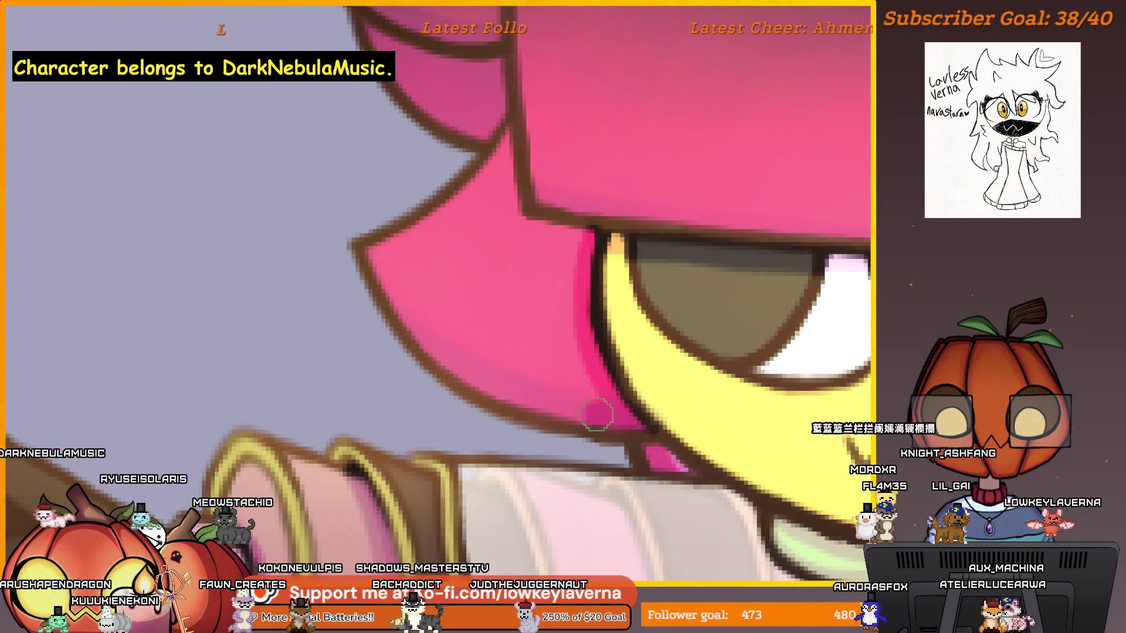
pyautogui.moveTo(596, 415)
pyautogui.mouseDown()
pyautogui.moveTo(402, 322)
pyautogui.moveTo(354, 245)
pyautogui.mouseUp()
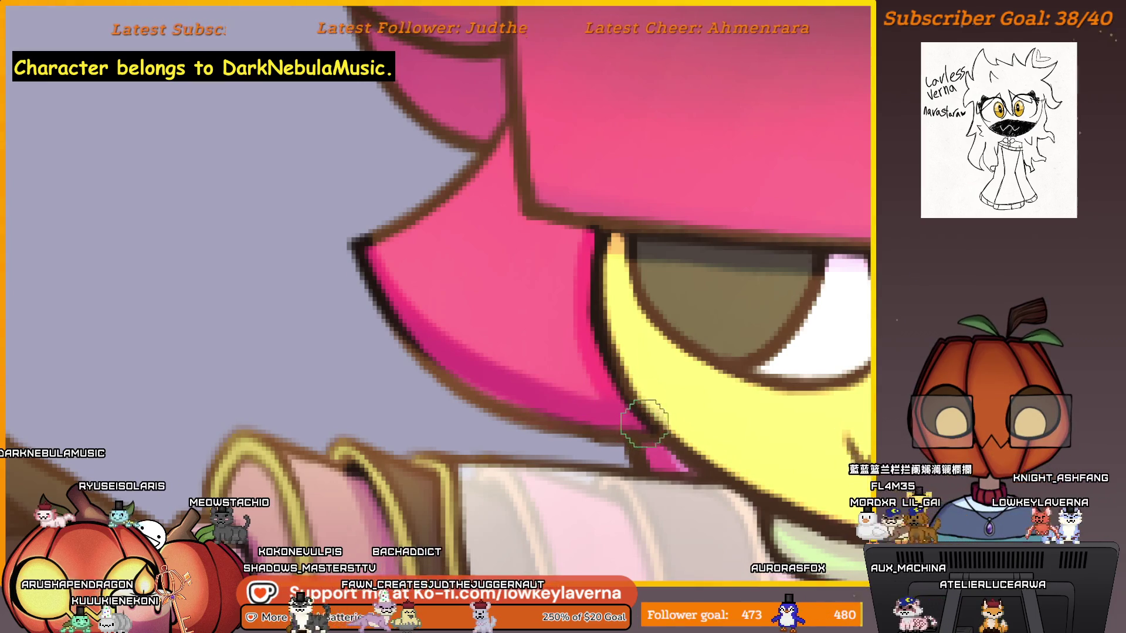
pyautogui.moveTo(417, 360); pyautogui.dragTo(569, 438)
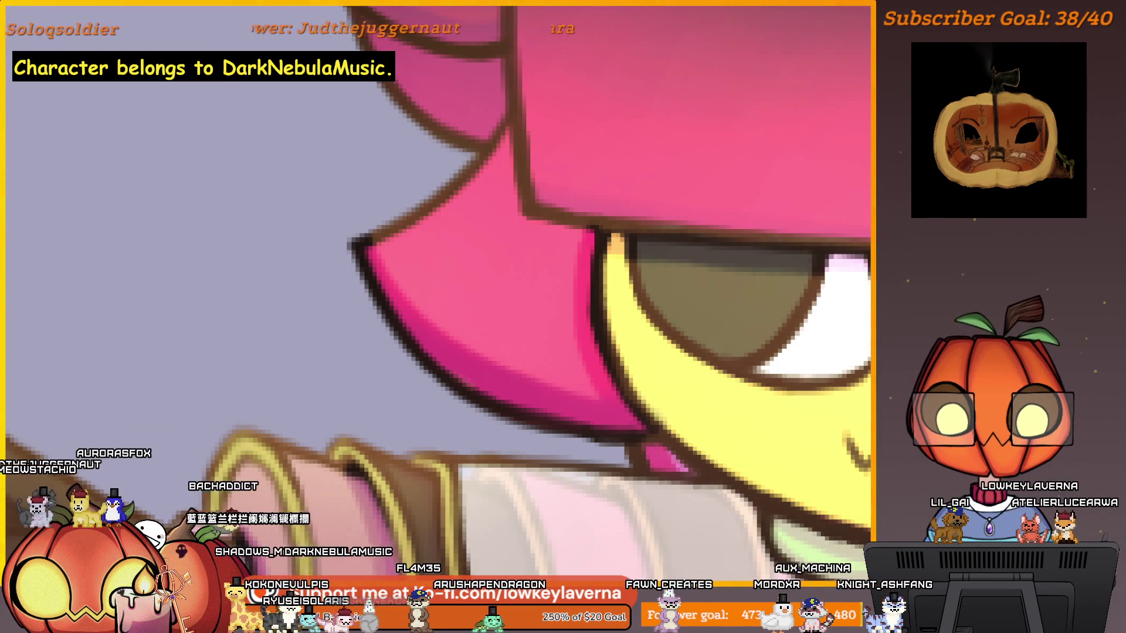
# Step: Zoom in closely around the jewelled crown, eye and fringe
pyautogui.scroll(-2, 732, 339)
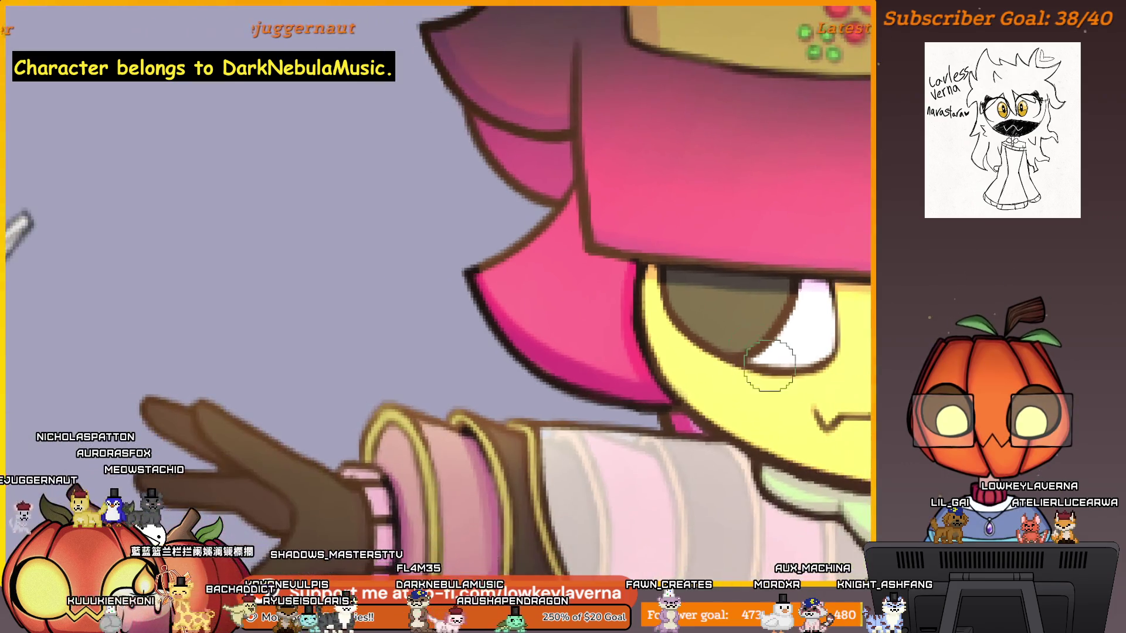
pyautogui.moveTo(818, 404); pyautogui.dragTo(762, 410)
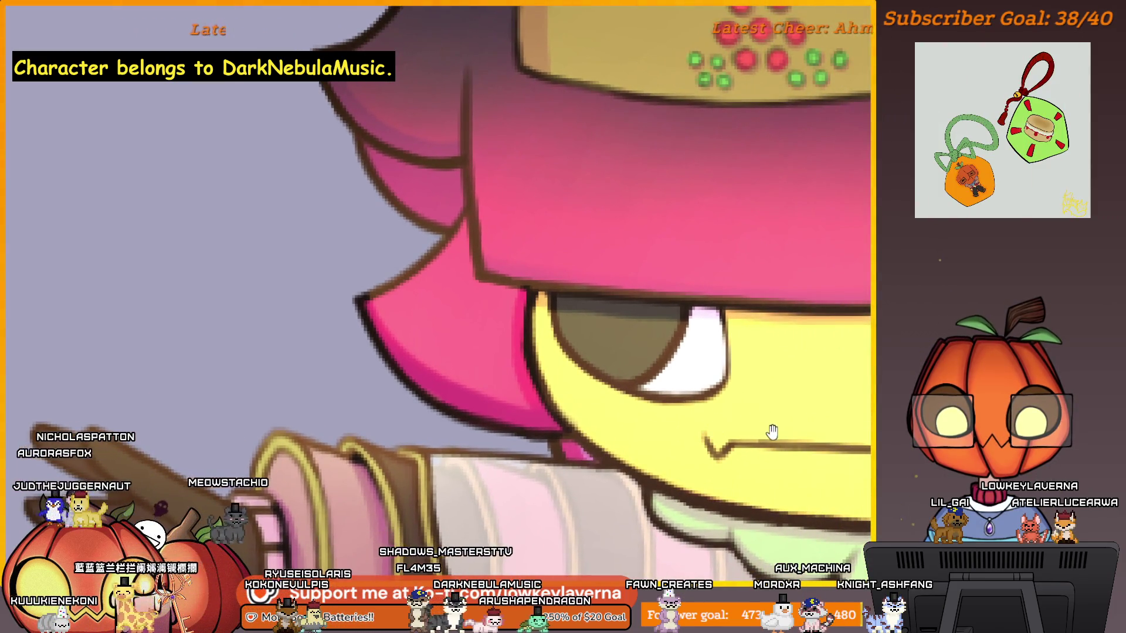
pyautogui.scroll(-3, 674, 393)
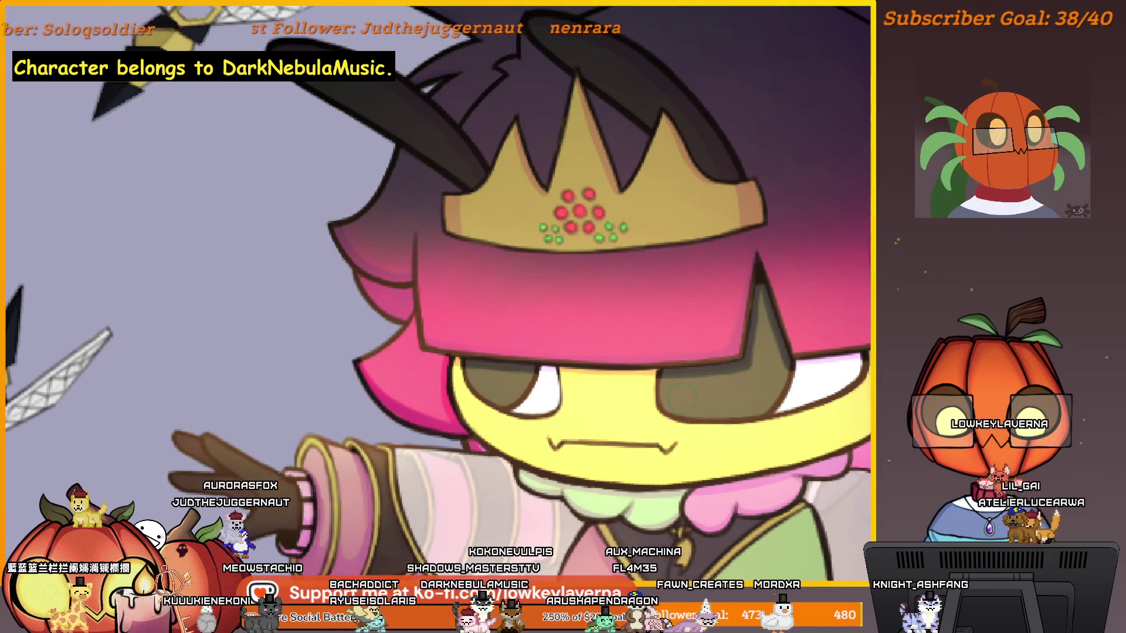
pyautogui.scroll(5, 804, 176)
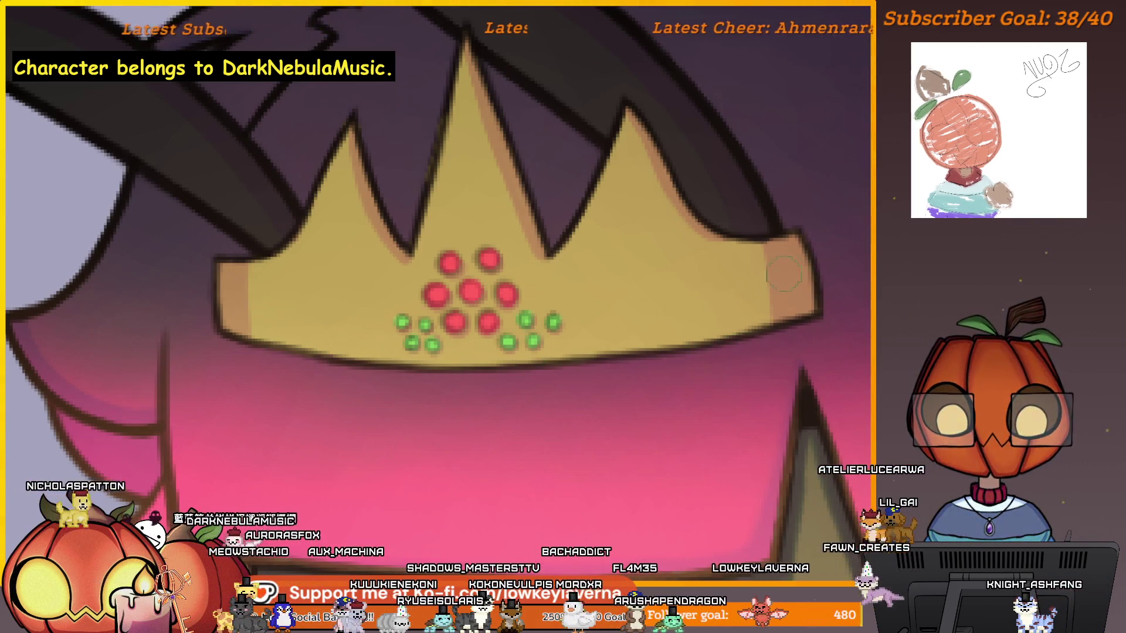
pyautogui.scroll(-2, 760, 344)
pyautogui.scroll(3, 768, 328)
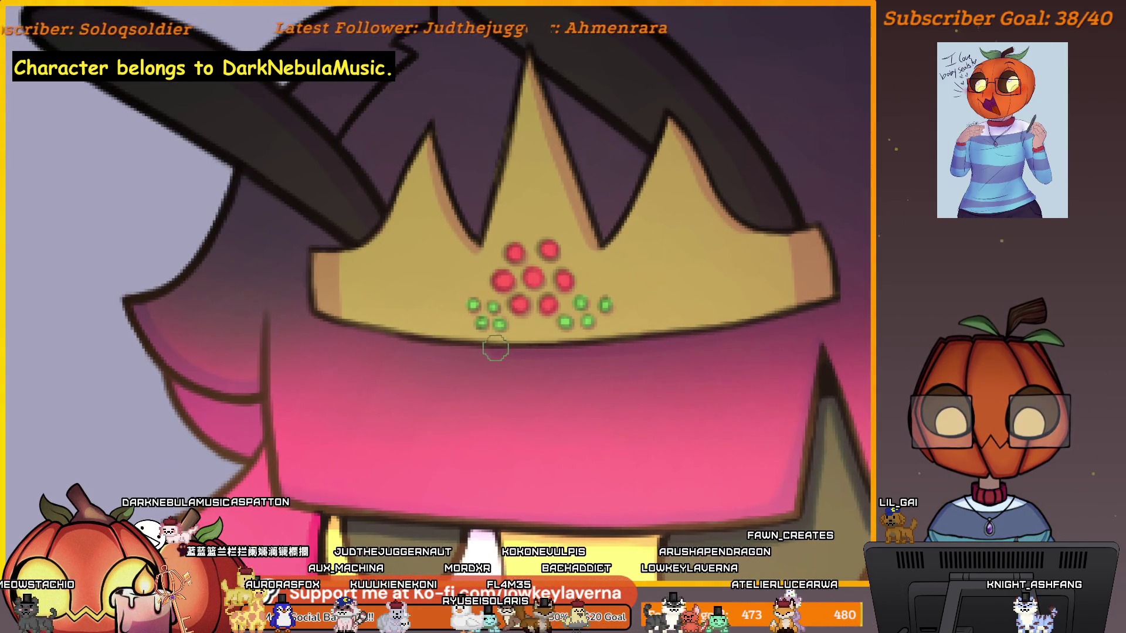
pyautogui.moveTo(548, 364); pyautogui.dragTo(573, 377)
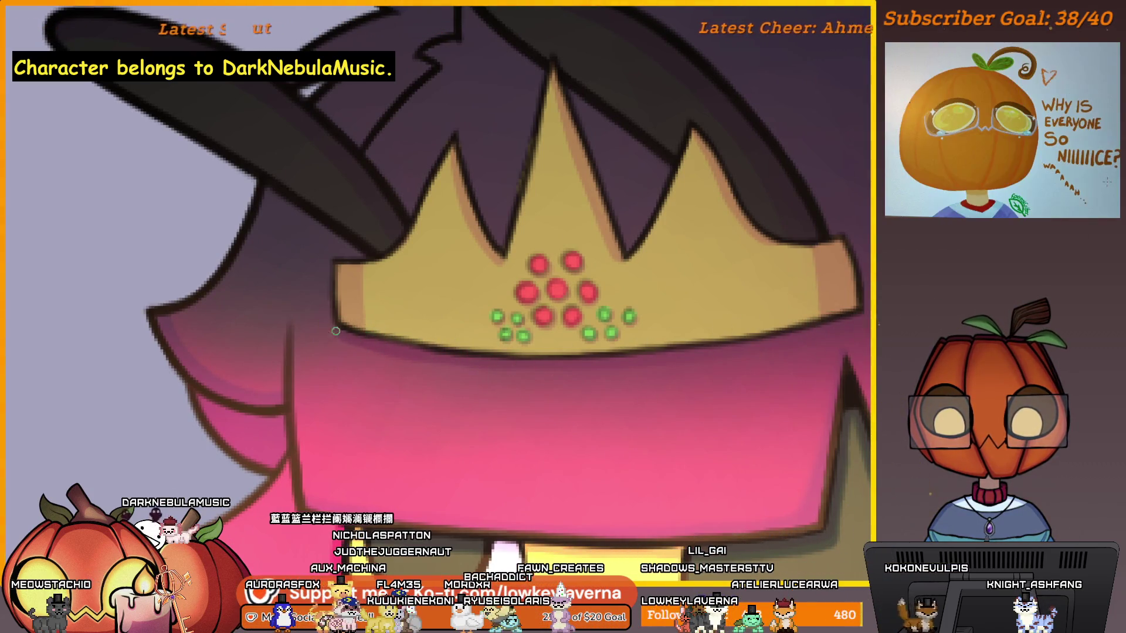
pyautogui.scroll(-3, 353, 333)
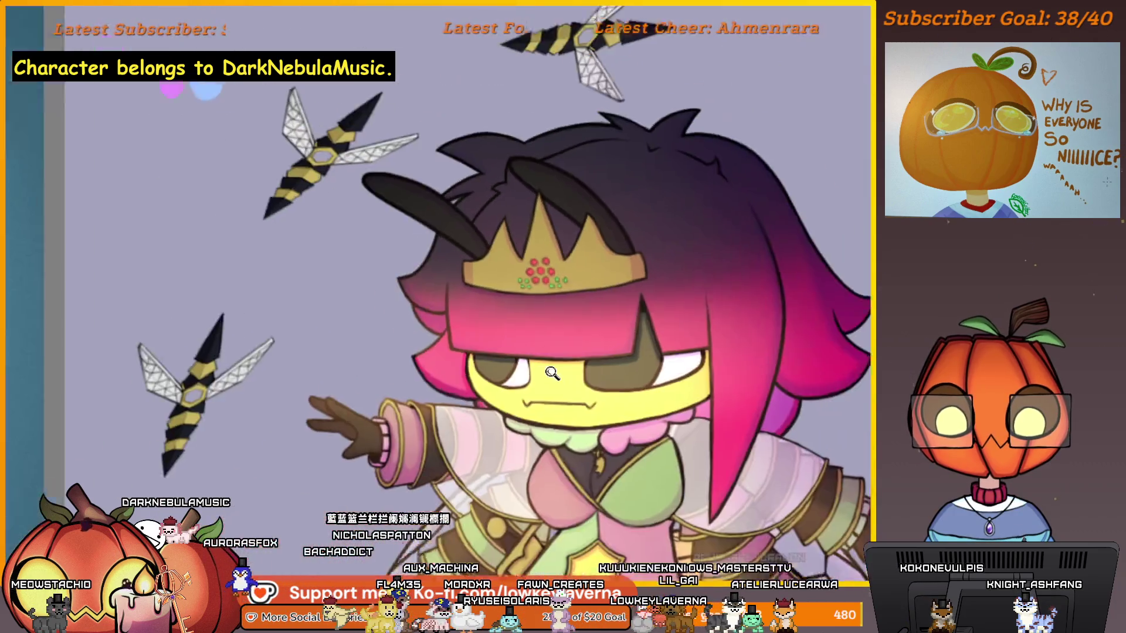
pyautogui.scroll(4, 690, 146)
pyautogui.scroll(-2, 653, 309)
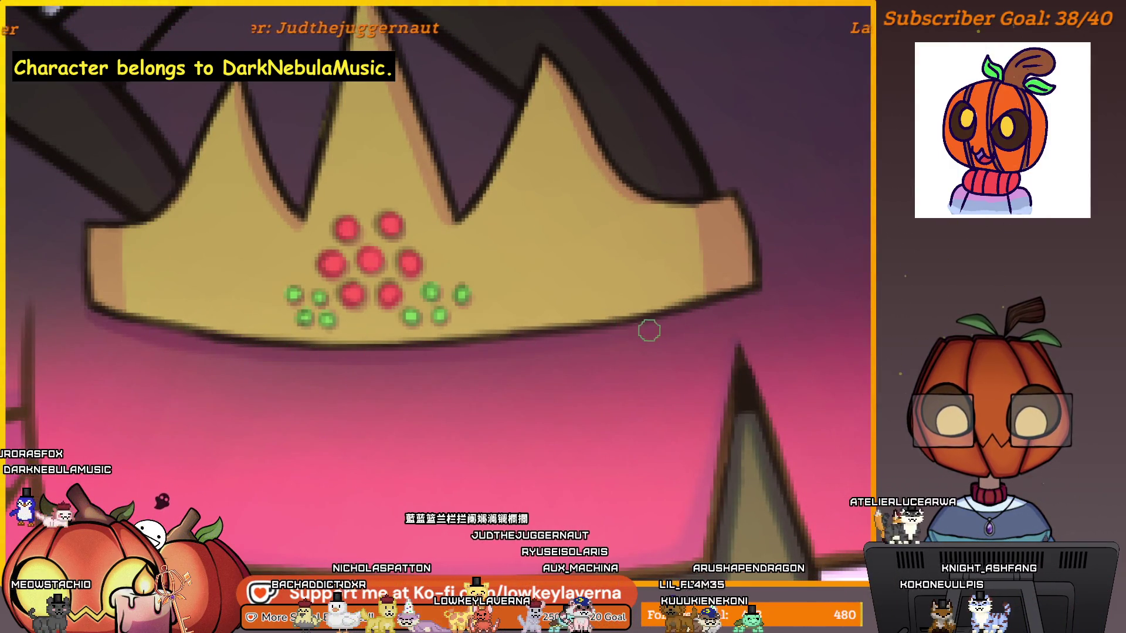
pyautogui.scroll(-3, 534, 268)
# Step: Mirror the canvas horizontally to check the head, then zoom out
pyautogui.moveTo(663, 173); pyautogui.dragTo(663, 267)
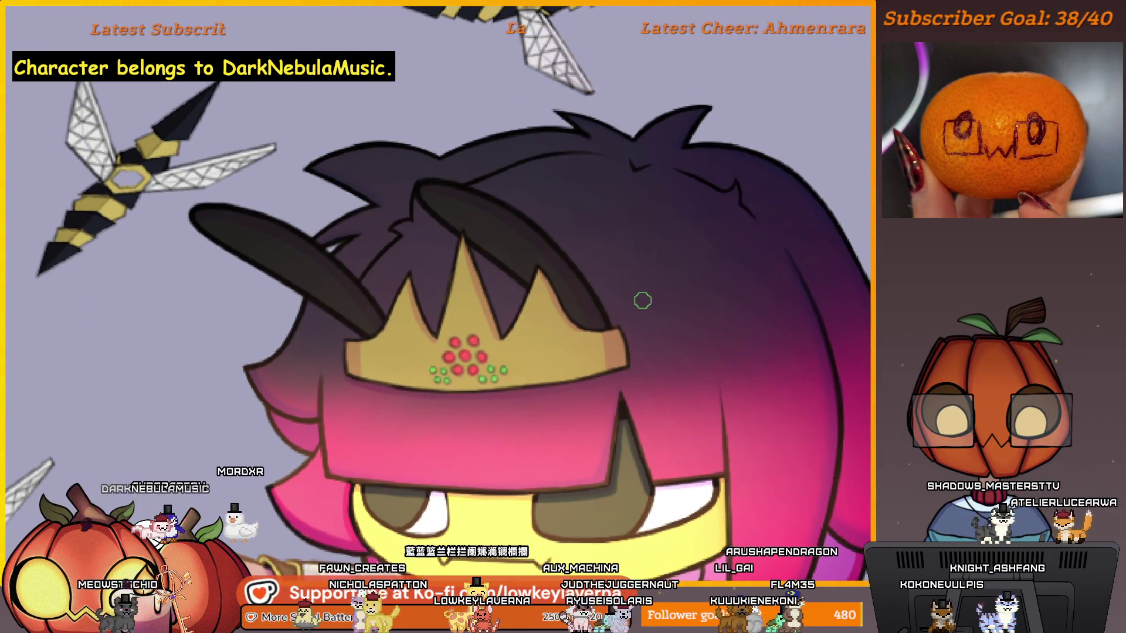
pyautogui.press('m')
pyautogui.moveTo(509, 322)
pyautogui.mouseDown()
pyautogui.moveTo(649, 315)
pyautogui.moveTo(682, 418)
pyautogui.mouseUp()
pyautogui.scroll(-5, 585, 348)
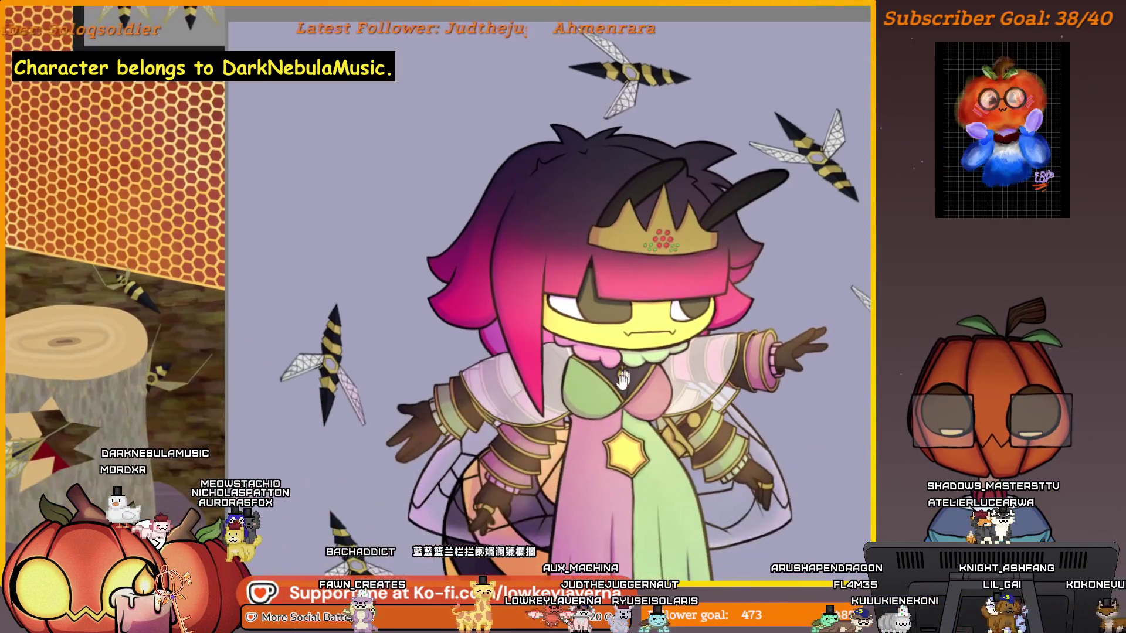
# Step: Zoom and pan from the sleeve down to the queen's layered waist bands
pyautogui.scroll(10, 575, 404)
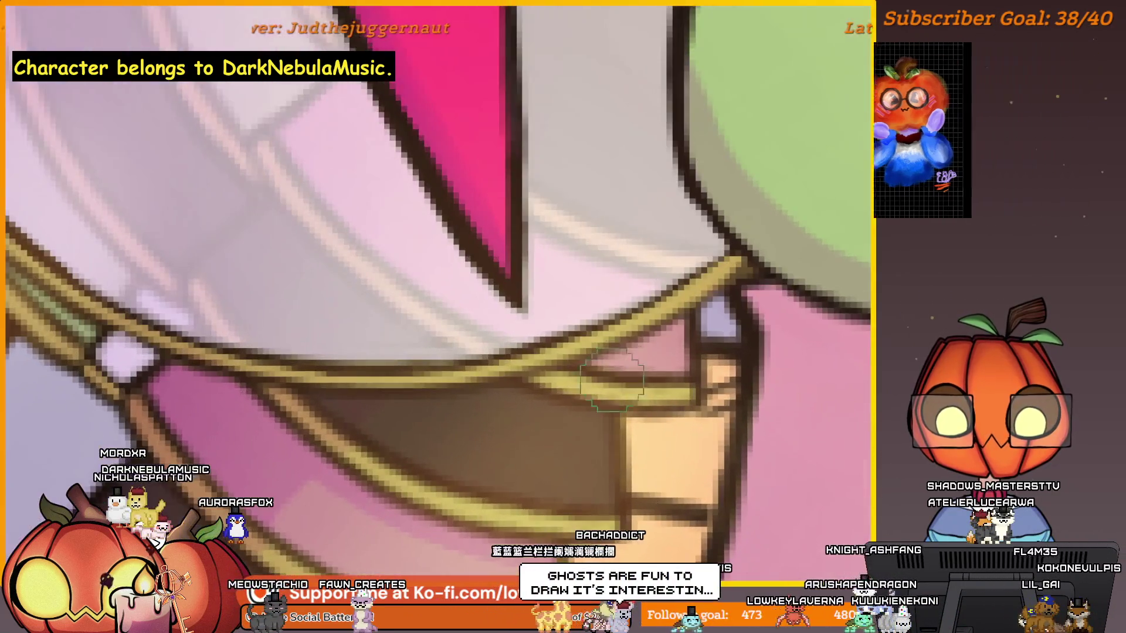
pyautogui.moveTo(612, 380); pyautogui.dragTo(666, 392)
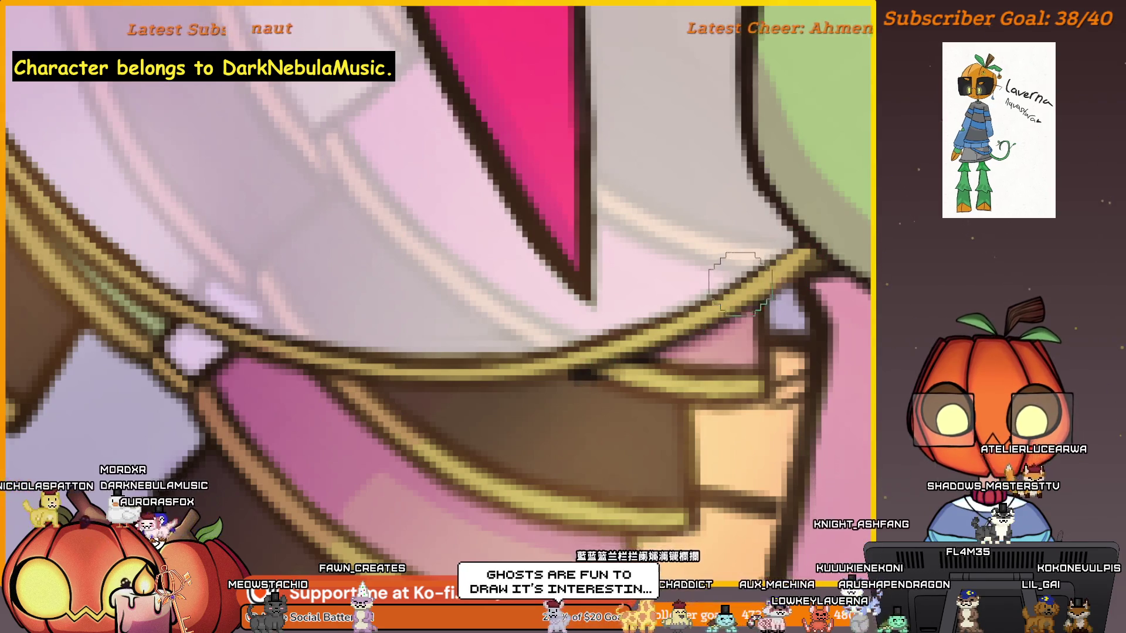
pyautogui.scroll(-2, 680, 343)
pyautogui.moveTo(740, 375); pyautogui.dragTo(778, 371)
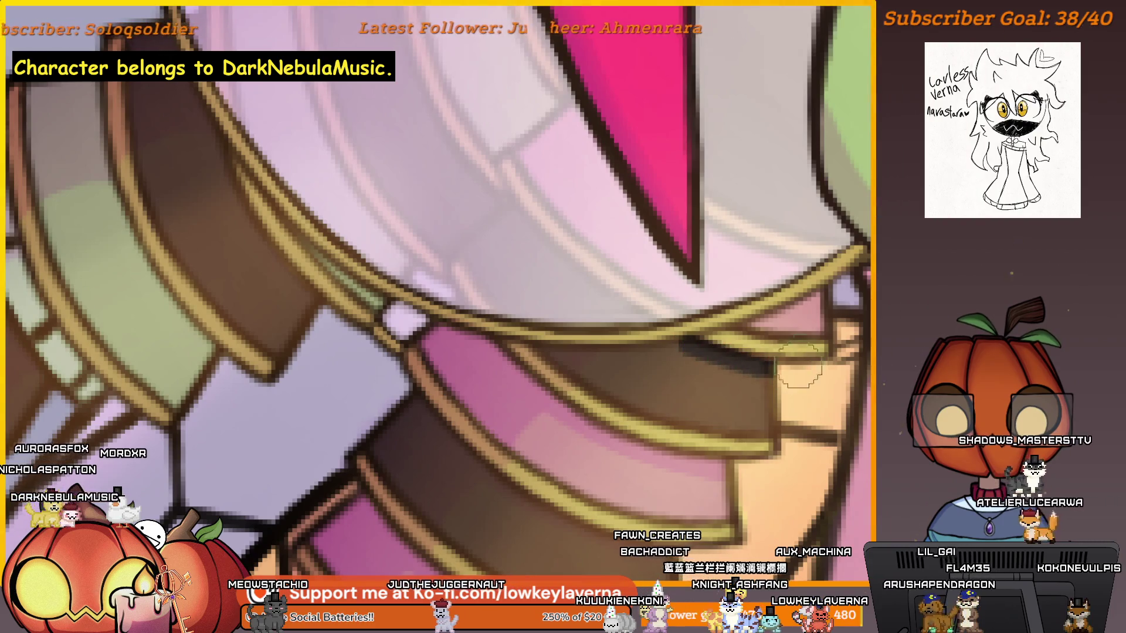
pyautogui.moveTo(799, 294); pyautogui.dragTo(760, 330)
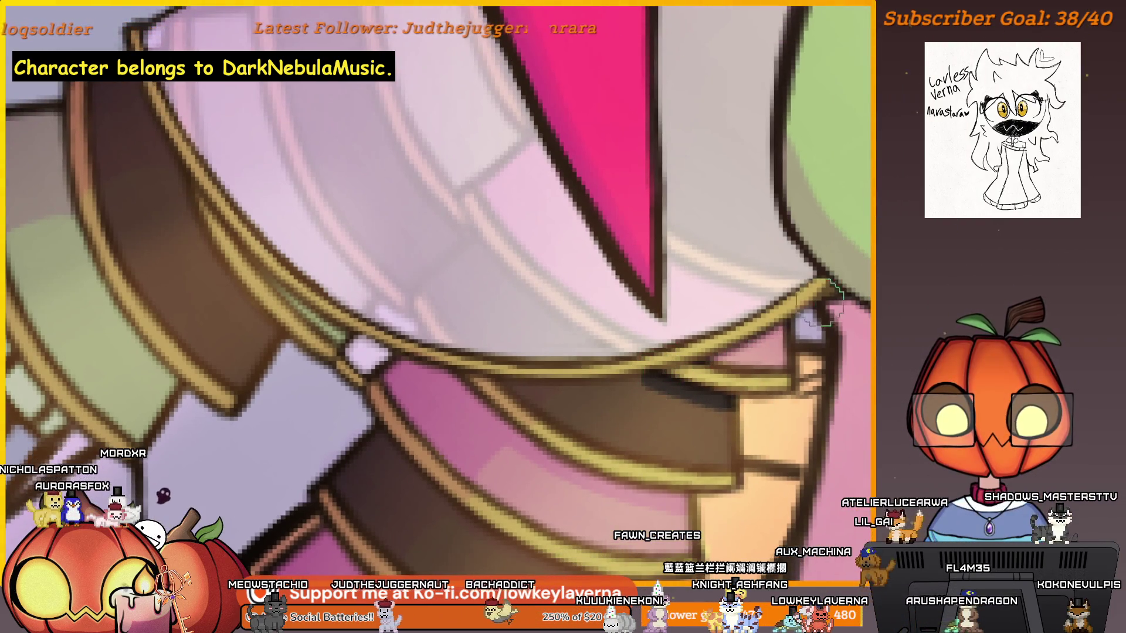
pyautogui.moveTo(599, 388); pyautogui.dragTo(793, 322)
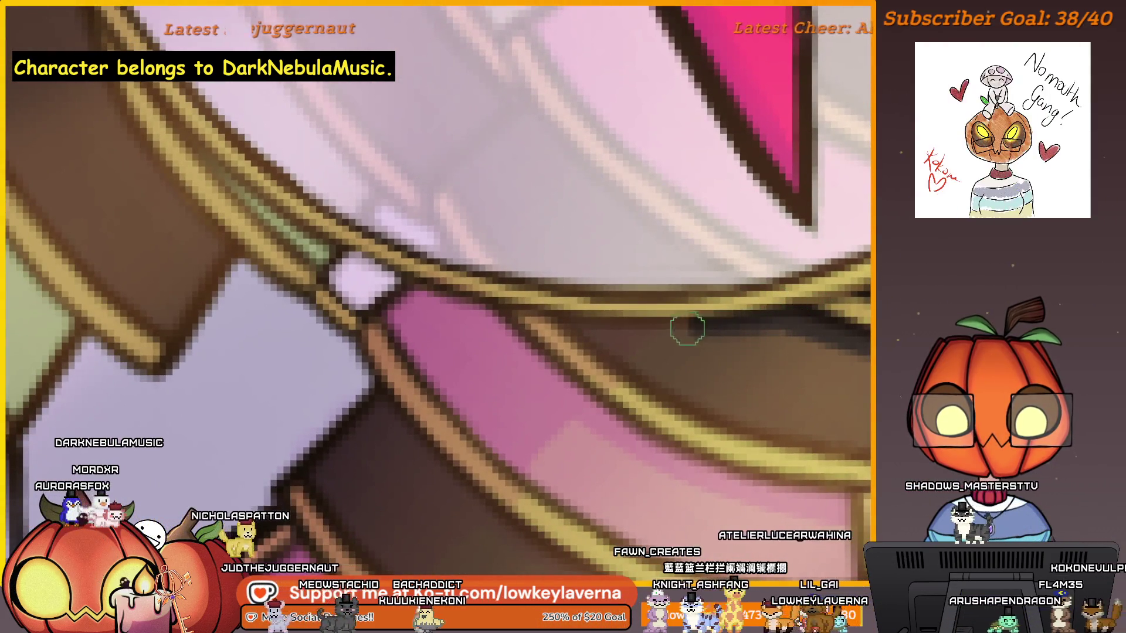
pyautogui.scroll(-3, 370, 235)
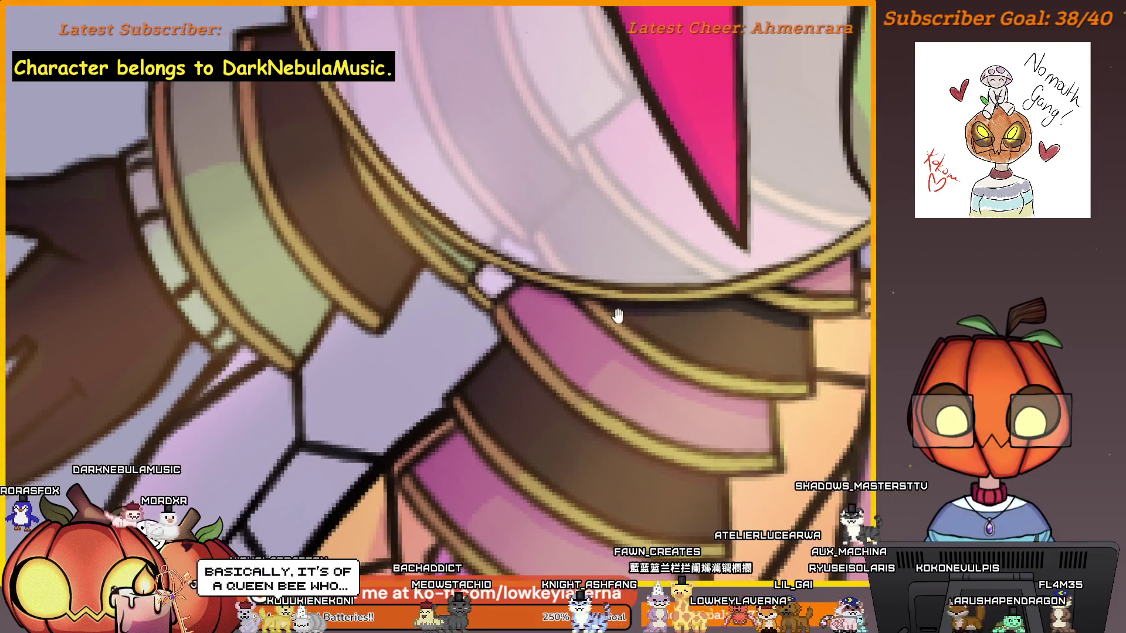
pyautogui.scroll(3, 620, 252)
pyautogui.hscroll(-1, 739, 351)
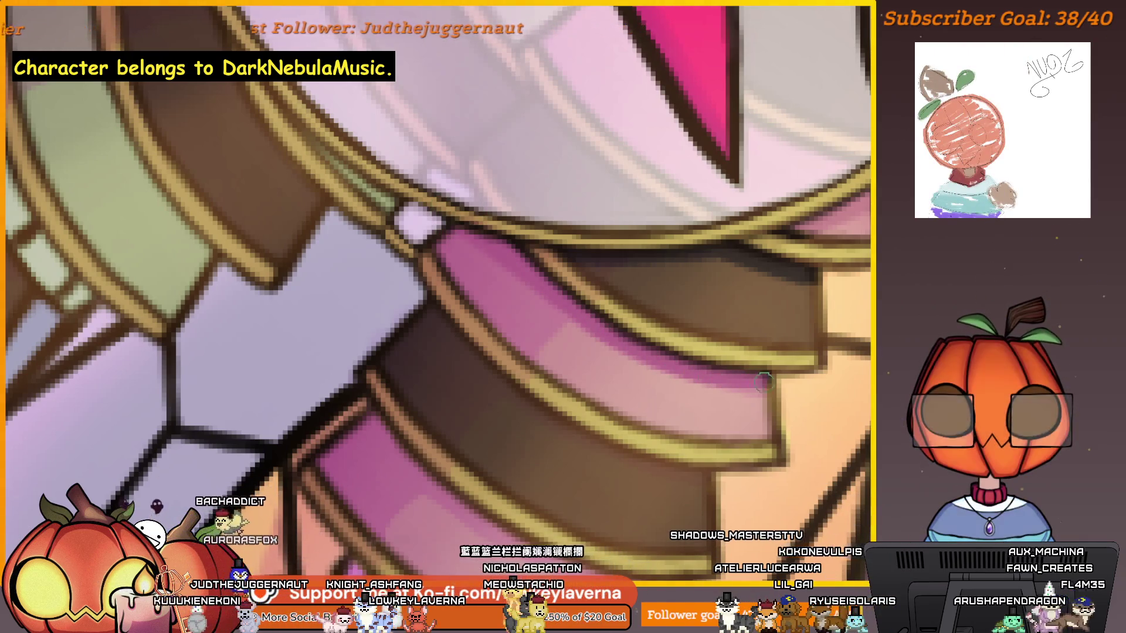
pyautogui.scroll(-3, 764, 382)
pyautogui.scroll(4, 739, 395)
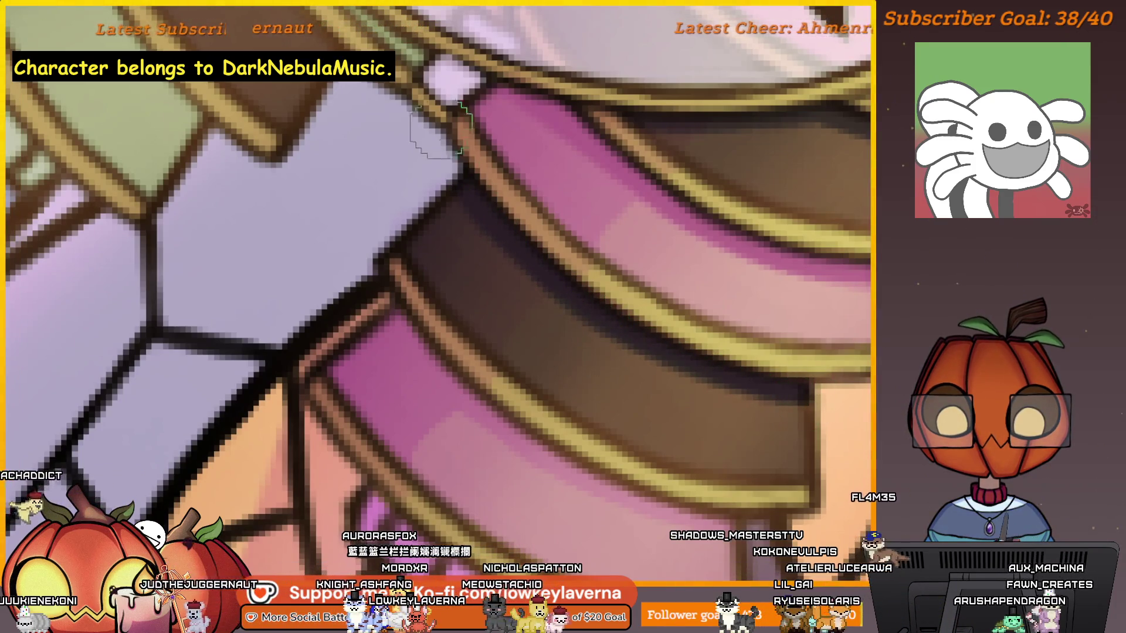
pyautogui.scroll(-3, 545, 267)
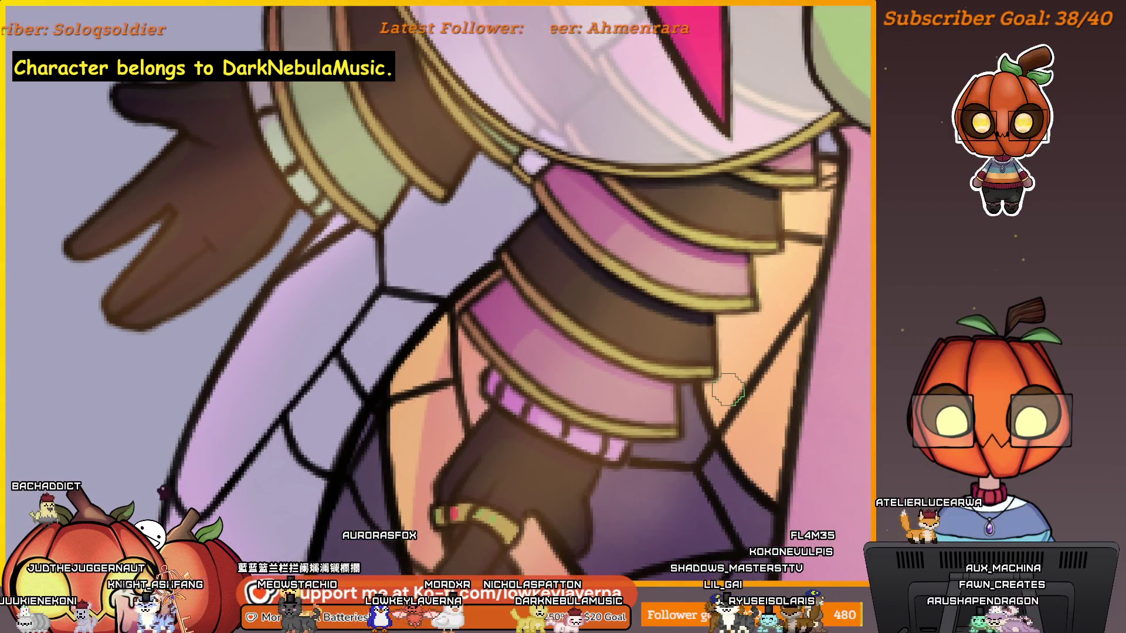
pyautogui.scroll(5, 727, 387)
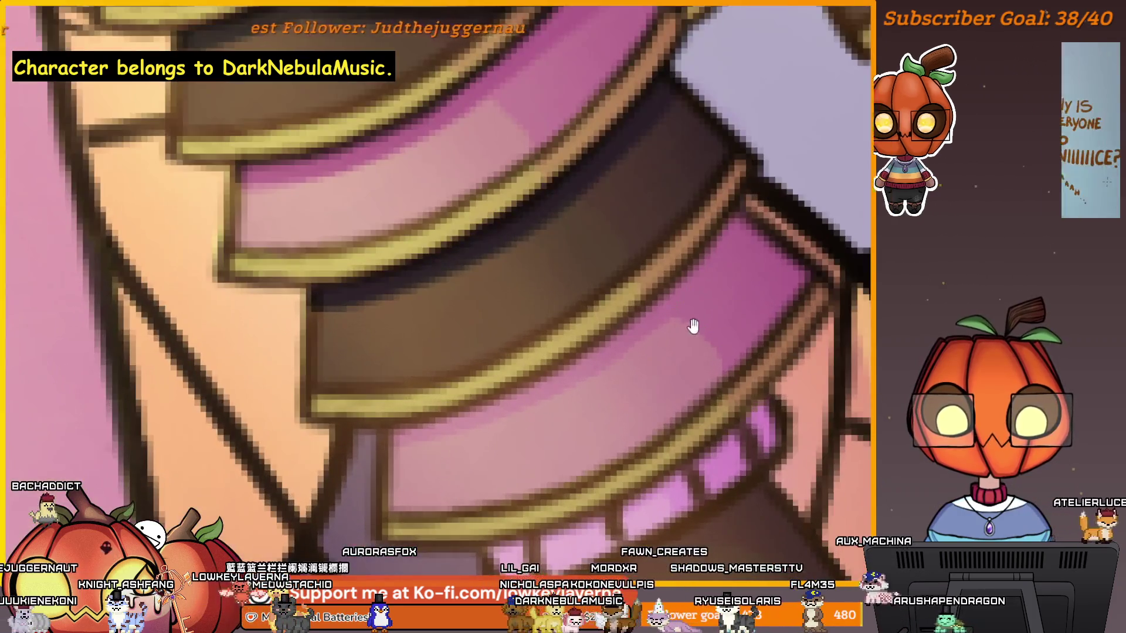
pyautogui.moveTo(693, 326)
pyautogui.mouseDown()
pyautogui.moveTo(791, 271)
pyautogui.moveTo(799, 231)
pyautogui.moveTo(758, 193)
pyautogui.mouseUp()
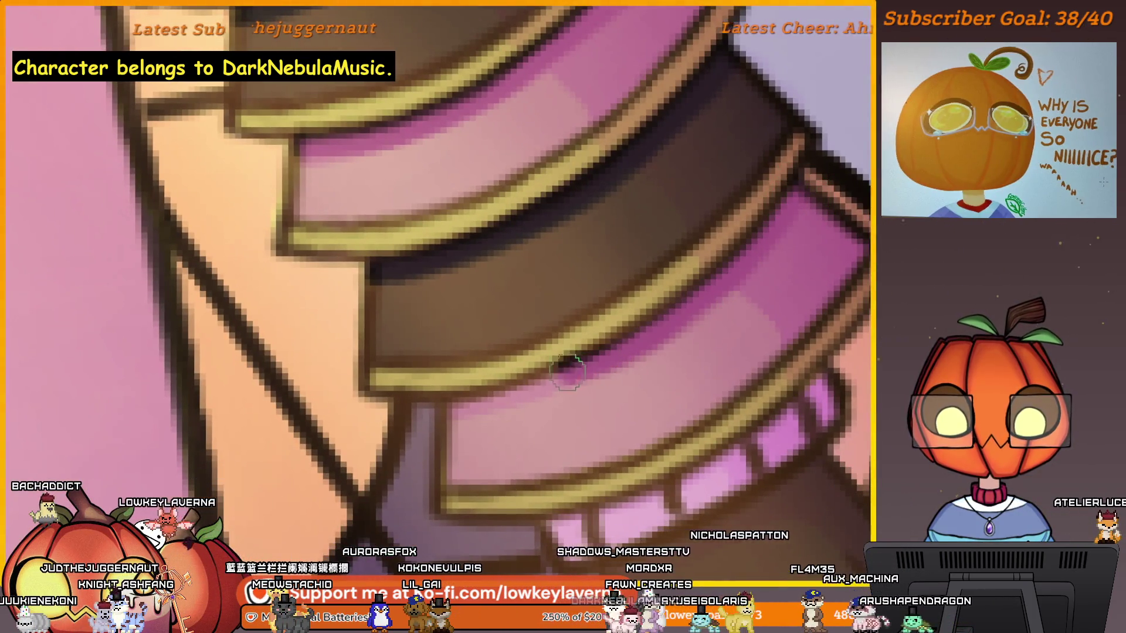
pyautogui.moveTo(528, 389)
pyautogui.mouseDown()
pyautogui.moveTo(640, 354)
pyautogui.moveTo(514, 408)
pyautogui.mouseUp()
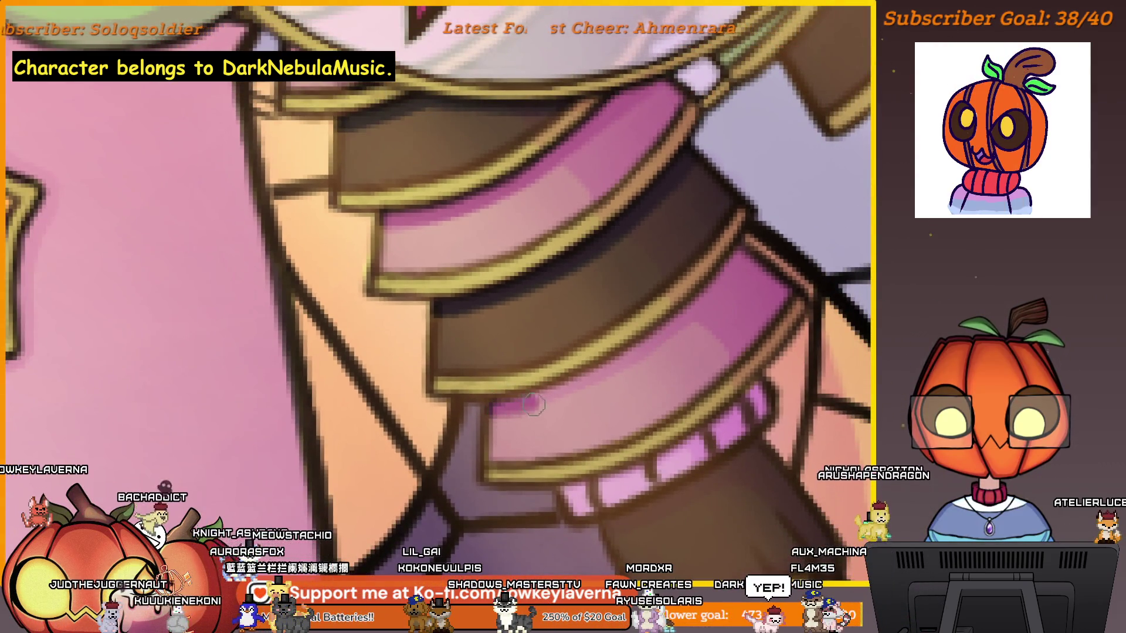
# Step: Shrink the brush two steps and shade the pink-and-brown waist bands near the star gem
pyautogui.press('[')
pyautogui.press('[')
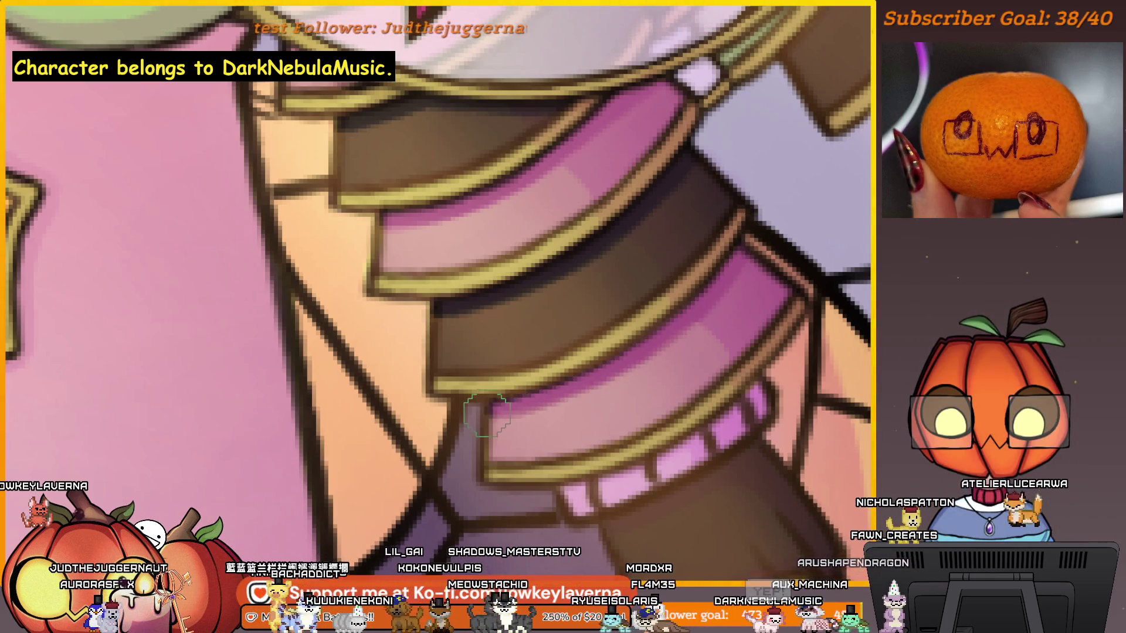
pyautogui.press('[')
pyautogui.press('[')
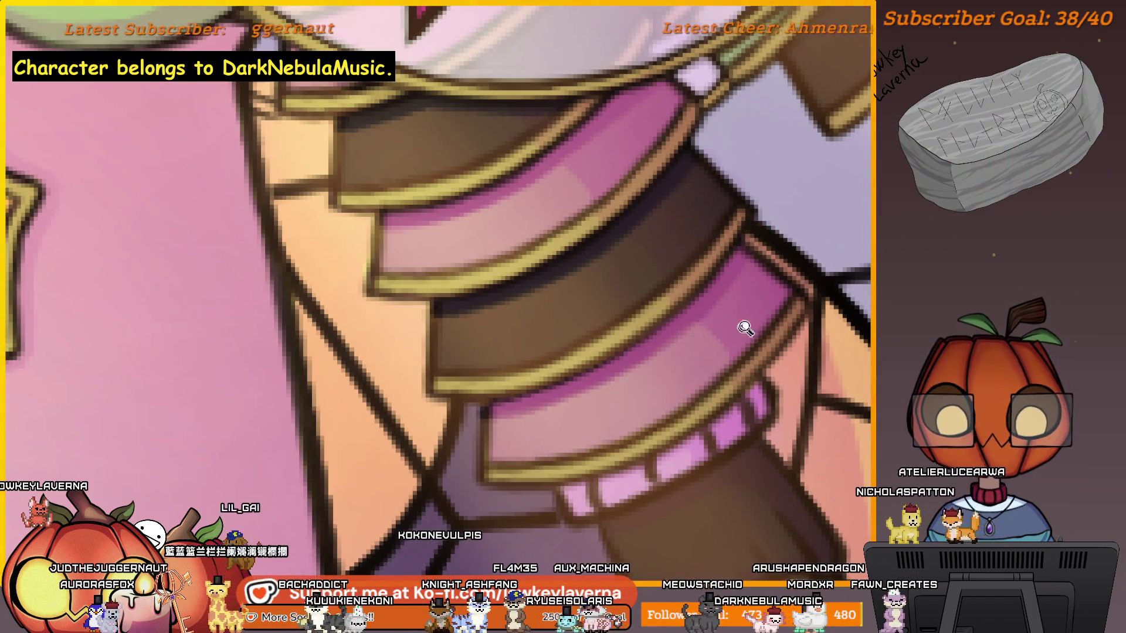
pyautogui.scroll(-3, 745, 328)
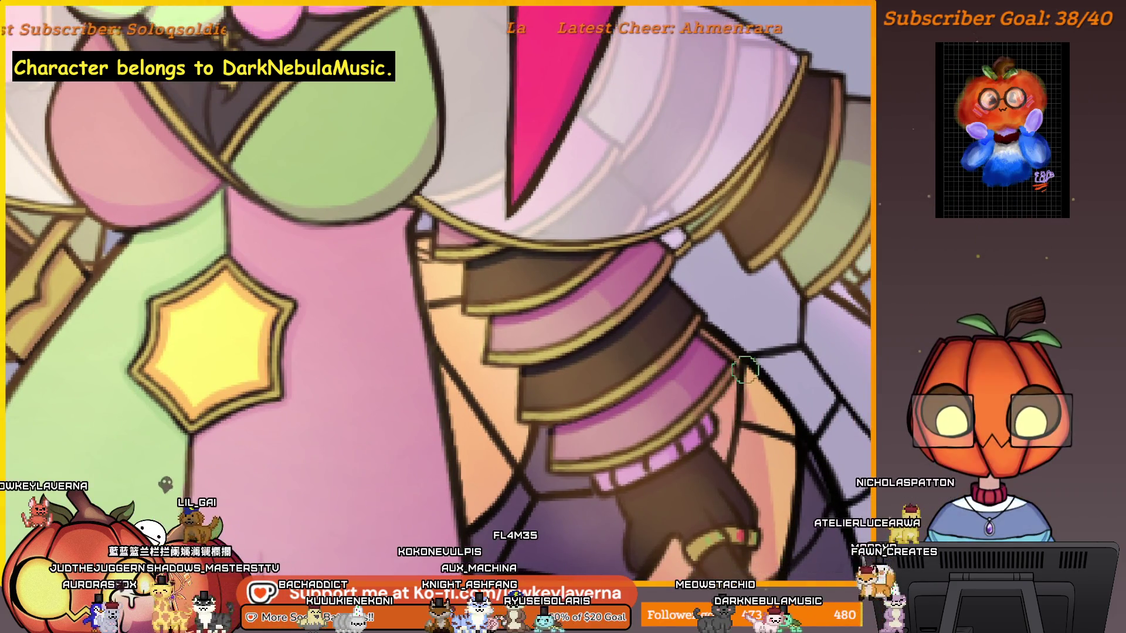
pyautogui.moveTo(688, 315)
pyautogui.mouseDown()
pyautogui.moveTo(719, 302)
pyautogui.moveTo(729, 322)
pyautogui.mouseUp()
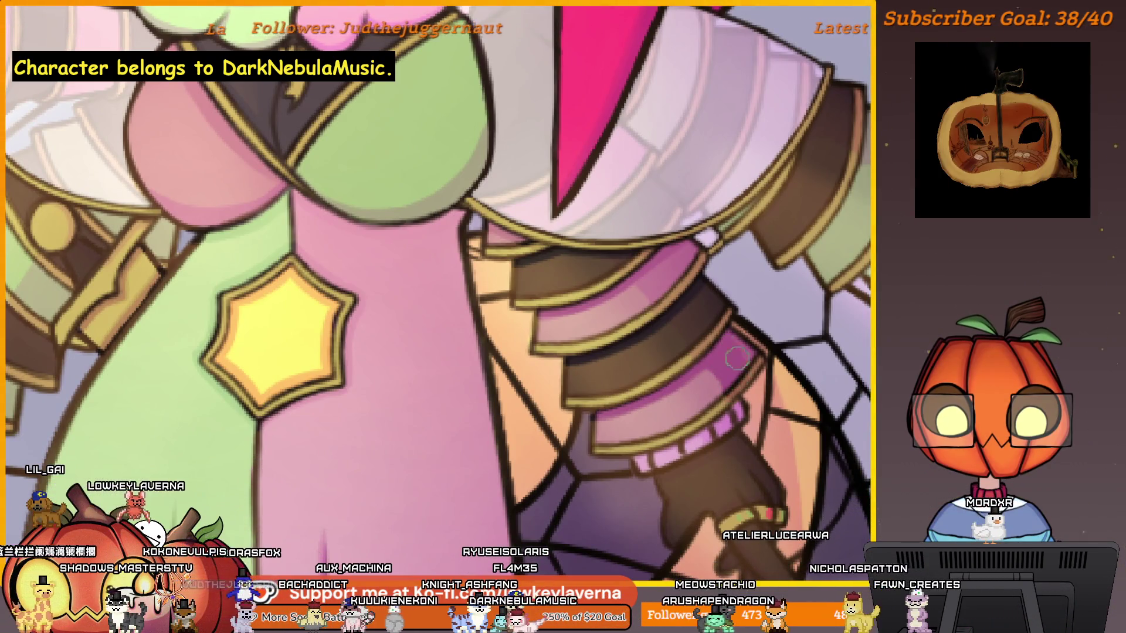
pyautogui.moveTo(692, 343); pyautogui.dragTo(712, 373)
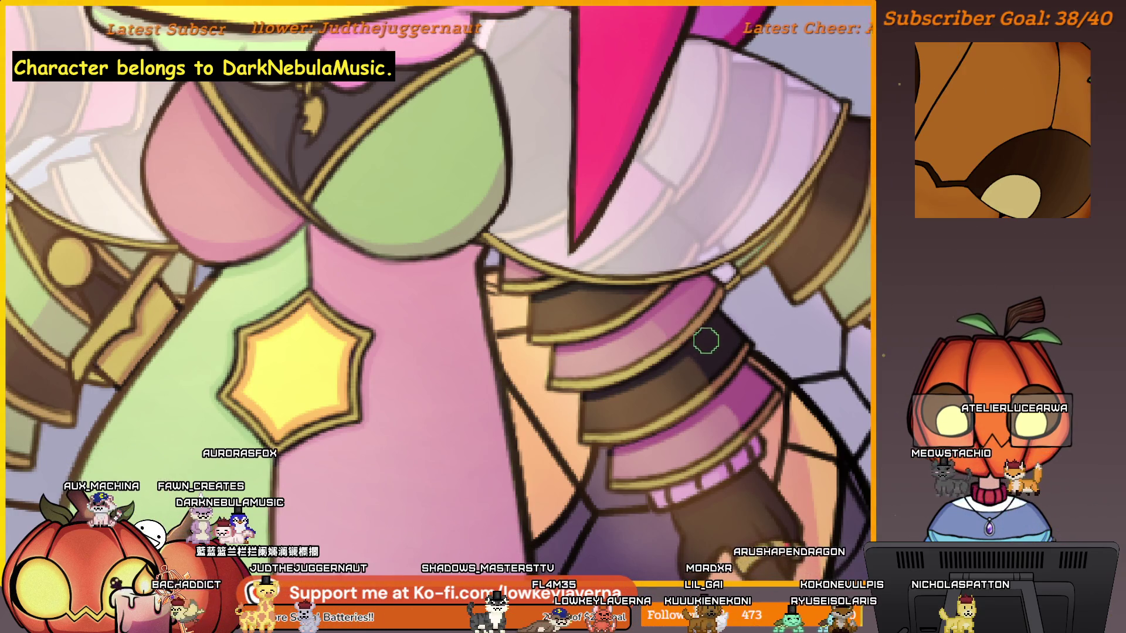
pyautogui.scroll(3, 686, 337)
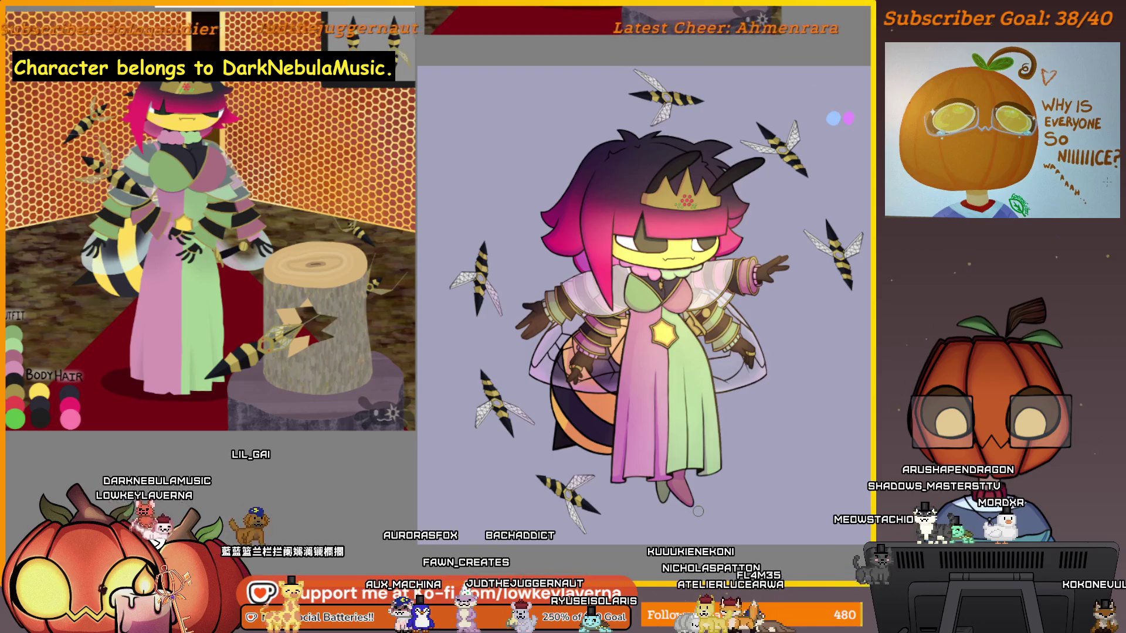
pyautogui.click(742, 481)
pyautogui.moveTo(762, 430); pyautogui.dragTo(788, 489)
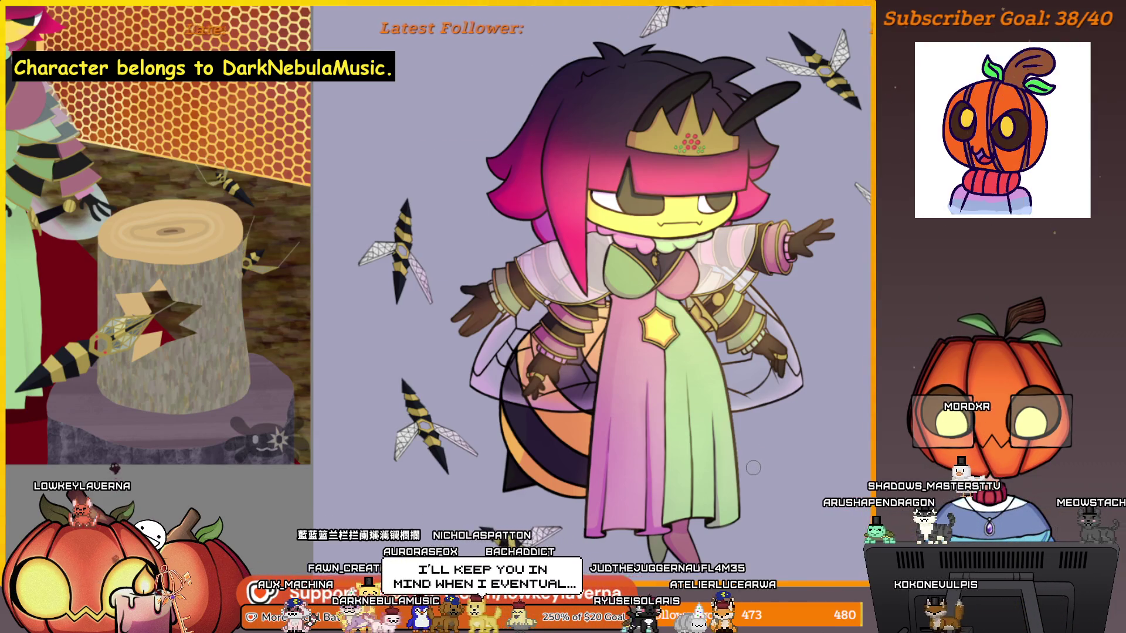
pyautogui.scroll(5, 699, 356)
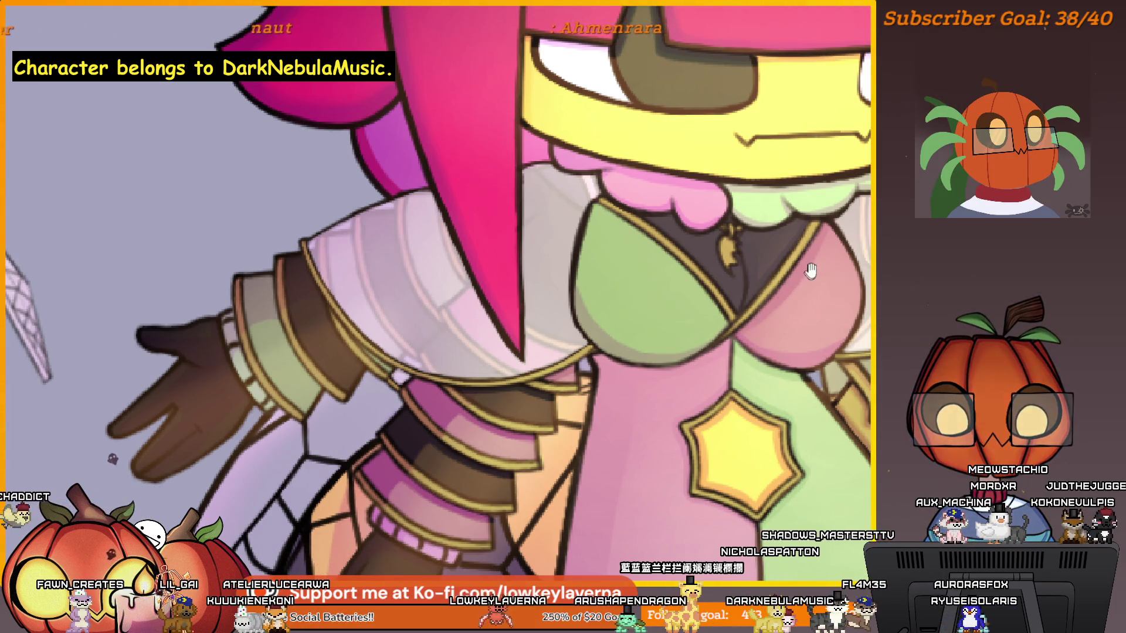
# Step: Zoom and pan across the chest and belt over to the queen's arm
pyautogui.scroll(-3, 809, 271)
pyautogui.scroll(5, 762, 357)
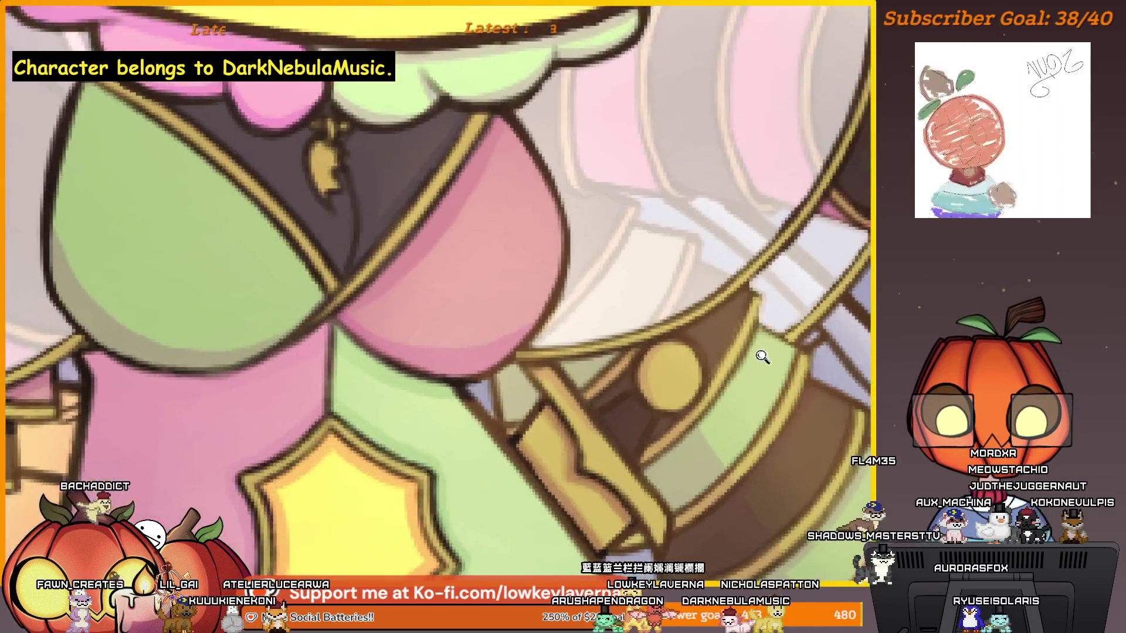
pyautogui.moveTo(680, 461); pyautogui.dragTo(742, 359)
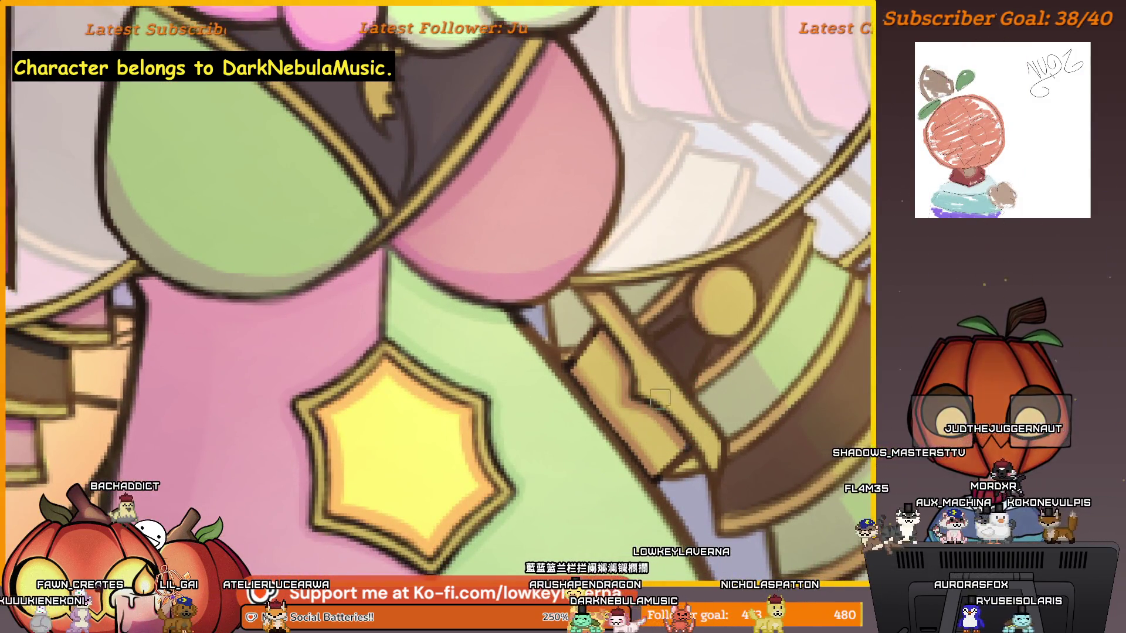
pyautogui.scroll(-1, 659, 399)
pyautogui.scroll(4, 703, 372)
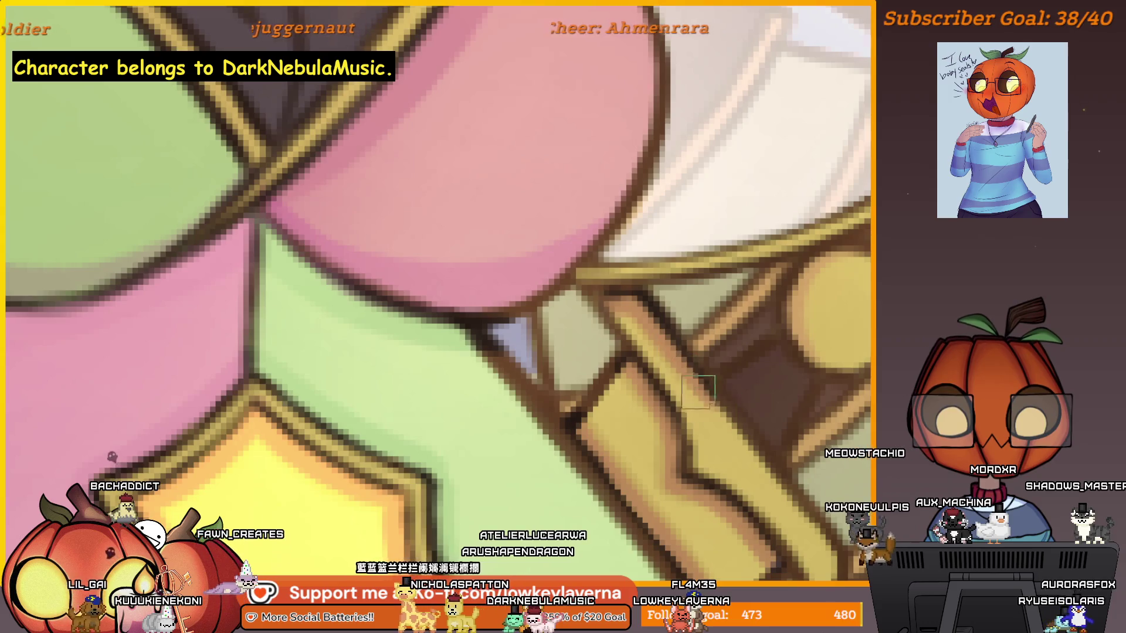
pyautogui.scroll(-3, 683, 455)
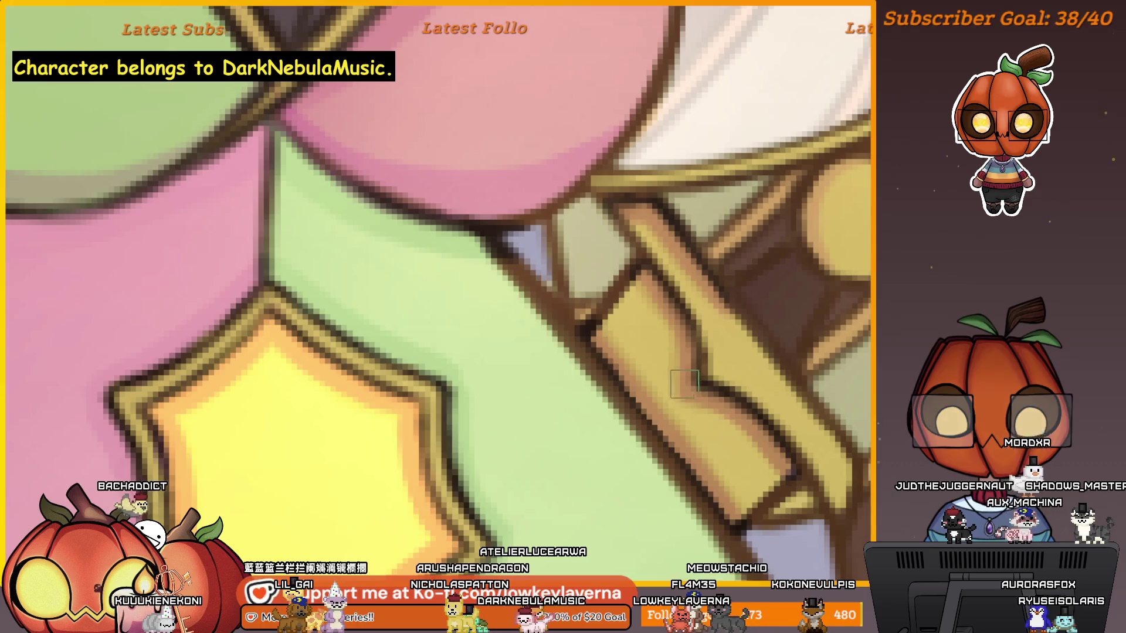
pyautogui.scroll(-1, 733, 469)
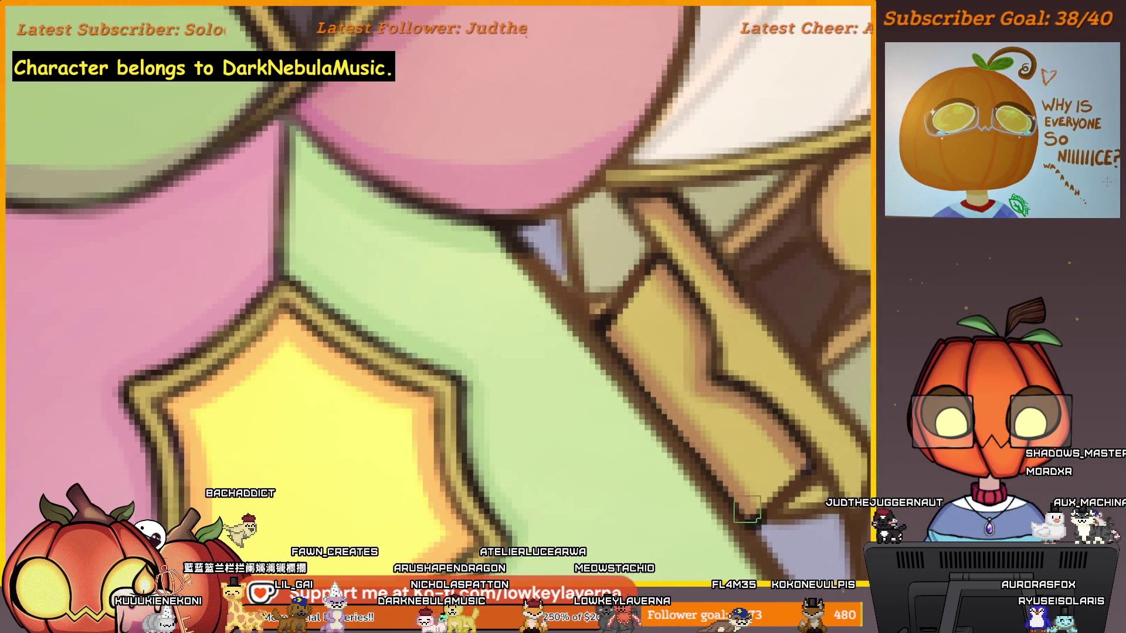
pyautogui.scroll(-5, 761, 257)
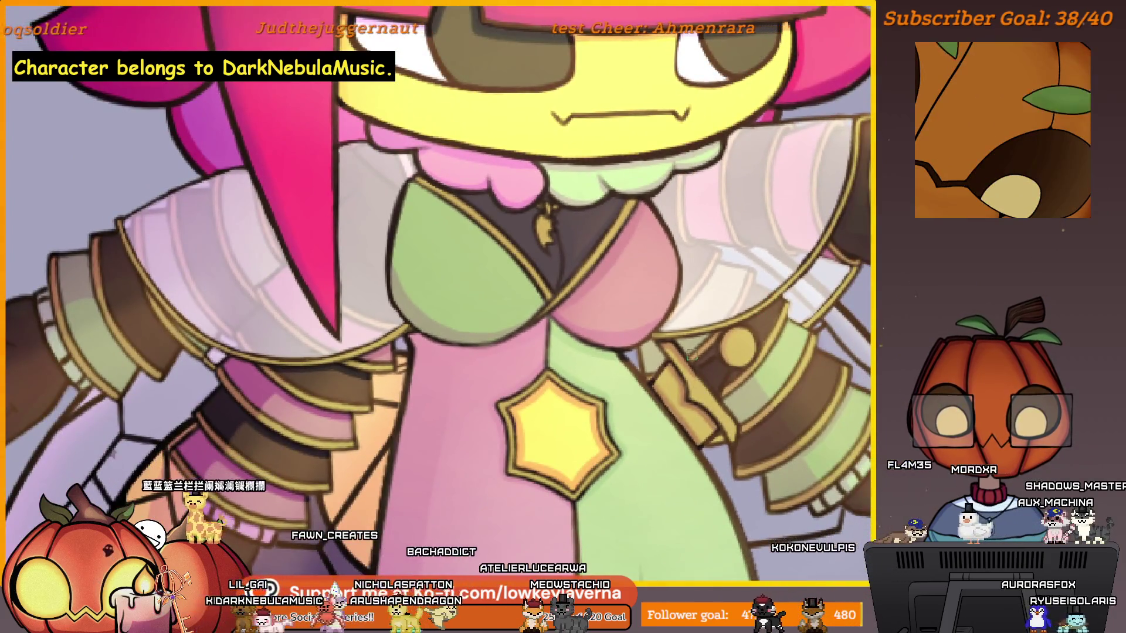
pyautogui.moveTo(689, 356); pyautogui.dragTo(268, 344)
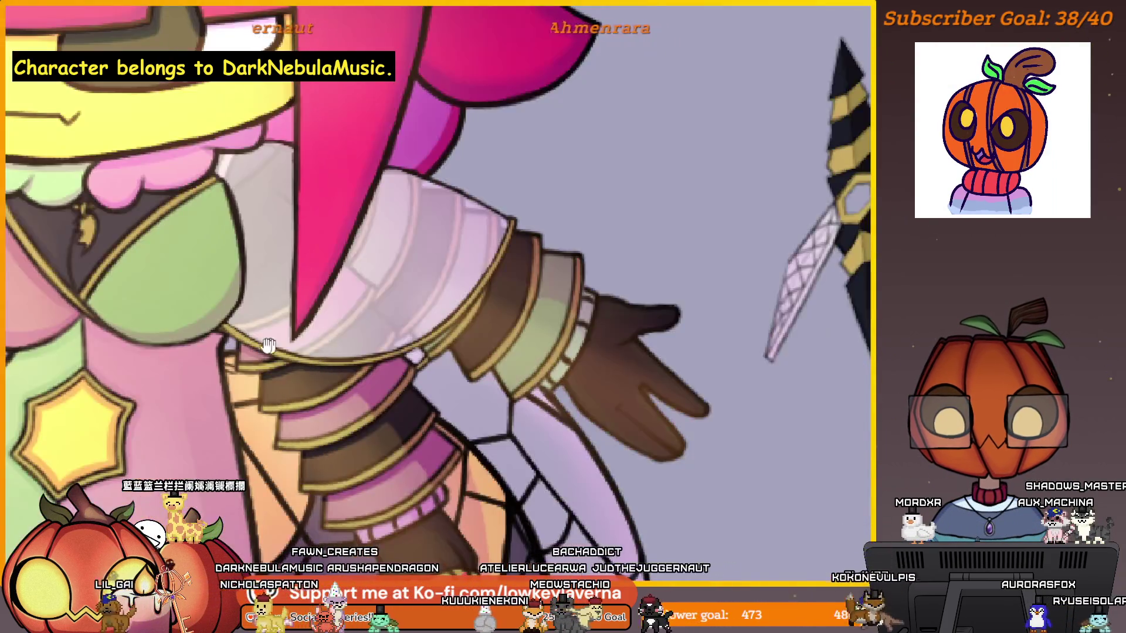
# Step: Mirror the canvas and brush darker brown shading onto the sleeve band by the gold button
pyautogui.press('h')
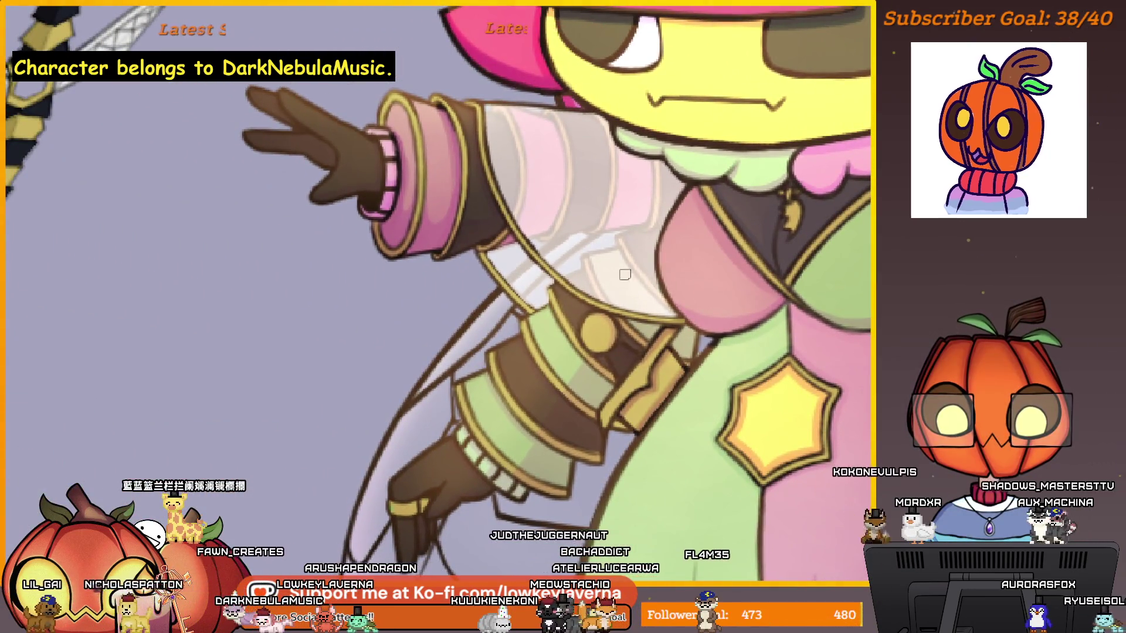
pyautogui.scroll(2, 625, 274)
pyautogui.moveTo(706, 227); pyautogui.dragTo(692, 380)
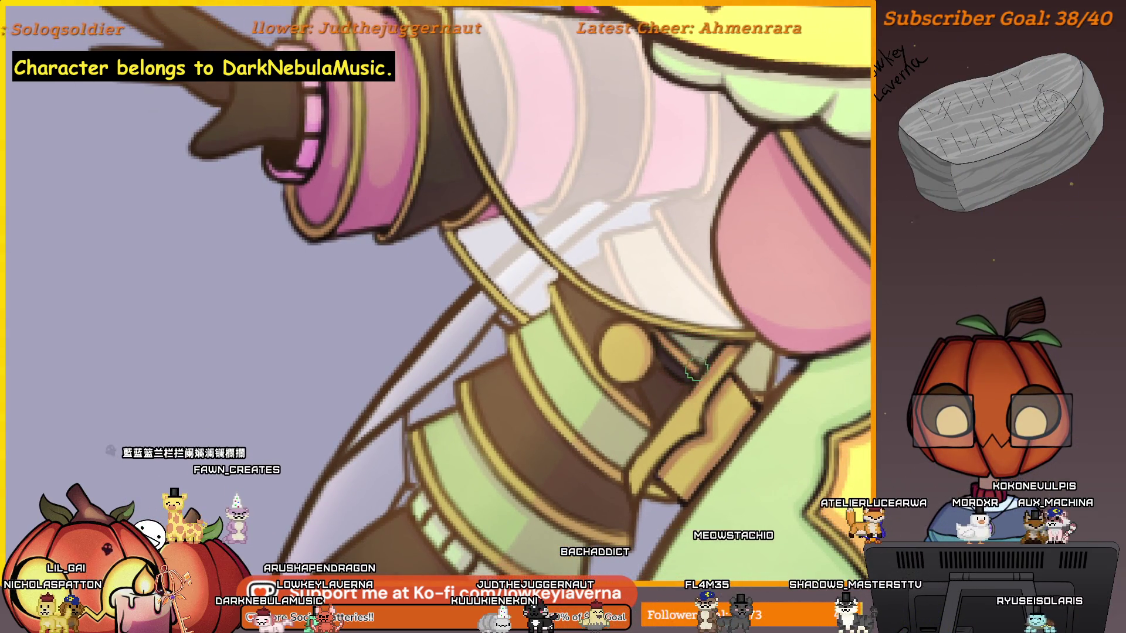
pyautogui.moveTo(693, 368)
pyautogui.mouseDown()
pyautogui.moveTo(699, 271)
pyautogui.moveTo(659, 310)
pyautogui.mouseUp()
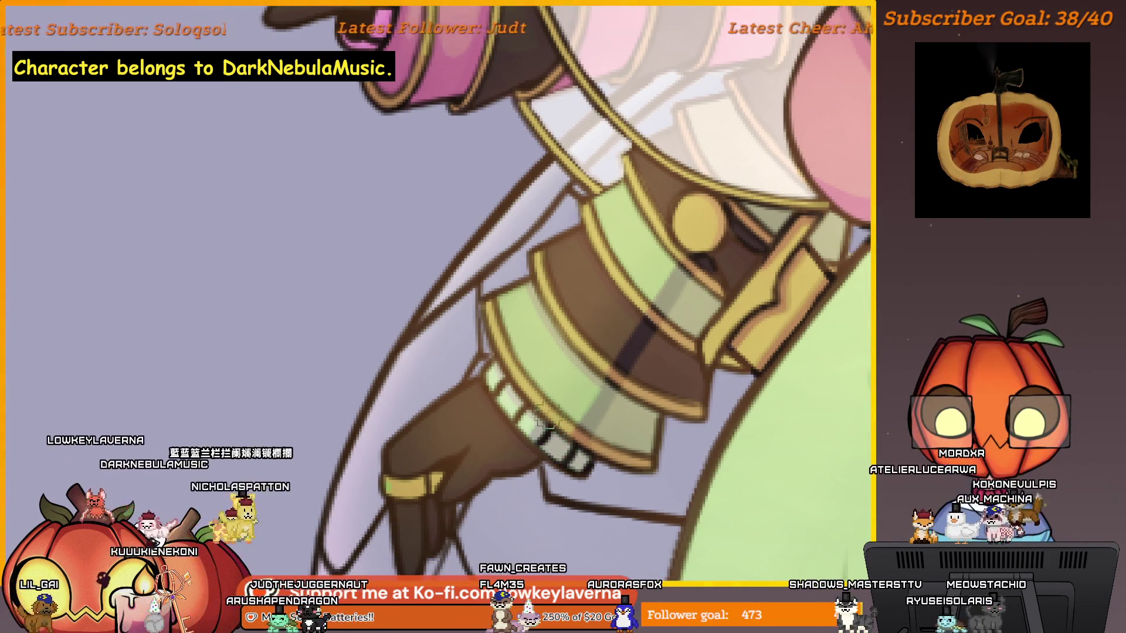
pyautogui.moveTo(535, 419); pyautogui.dragTo(588, 413)
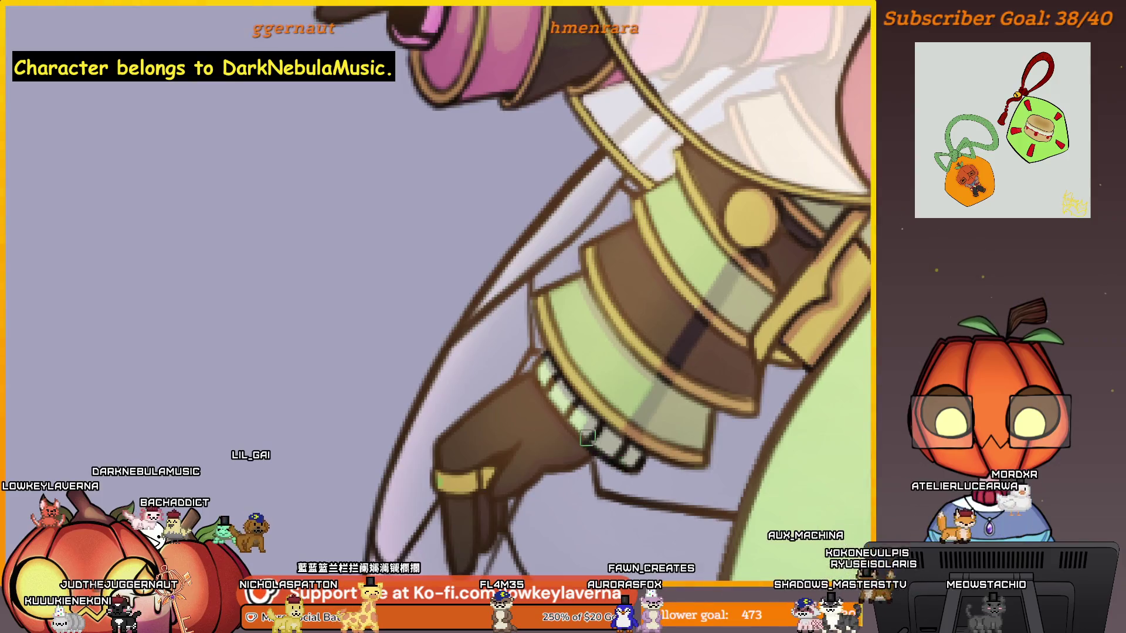
pyautogui.hscroll(3, 631, 425)
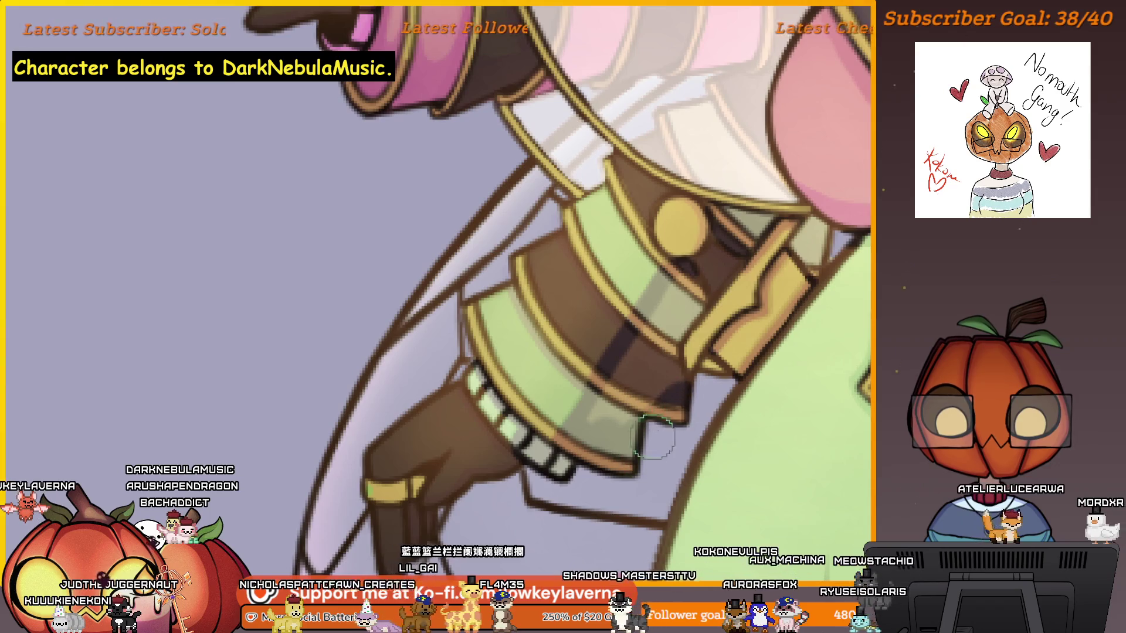
pyautogui.scroll(2, 652, 436)
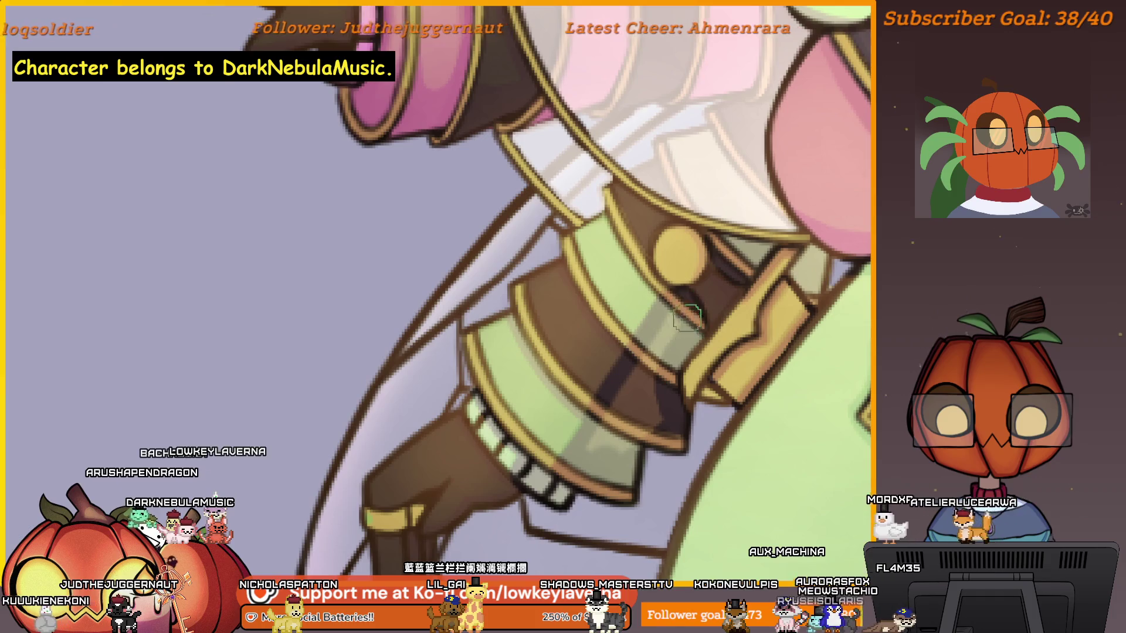
pyautogui.moveTo(611, 397); pyautogui.dragTo(653, 366)
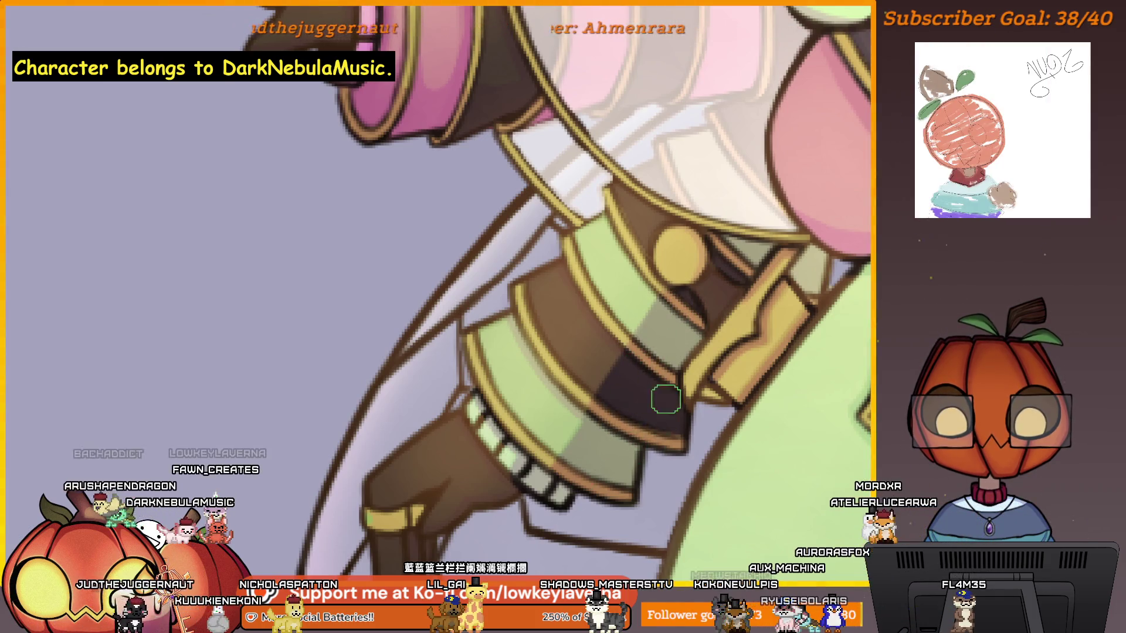
pyautogui.scroll(5, 677, 387)
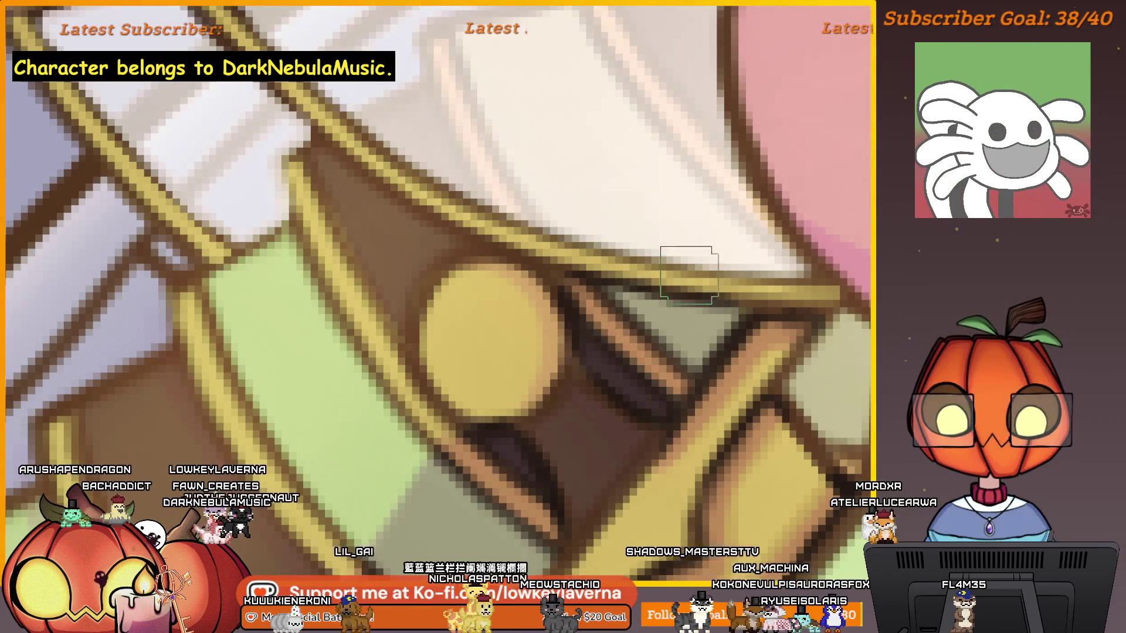
# Step: Enlarge the brush three steps and paint dark shadow between the gold button and gold strap
pyautogui.scroll(-3, 688, 275)
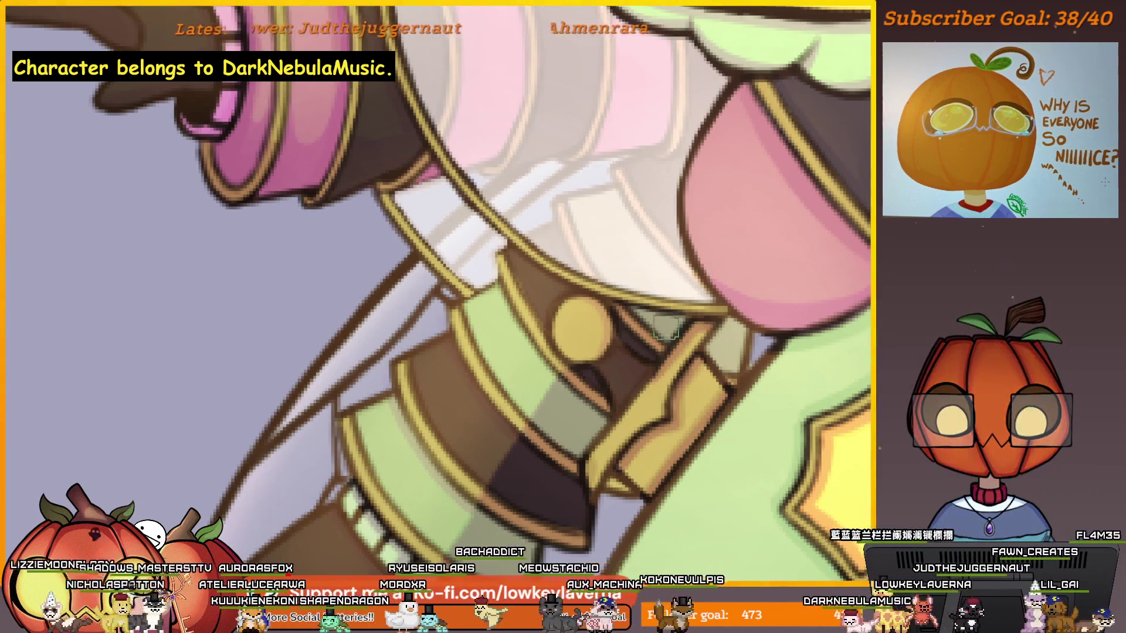
pyautogui.scroll(5, 693, 301)
pyautogui.moveTo(694, 302); pyautogui.dragTo(689, 331)
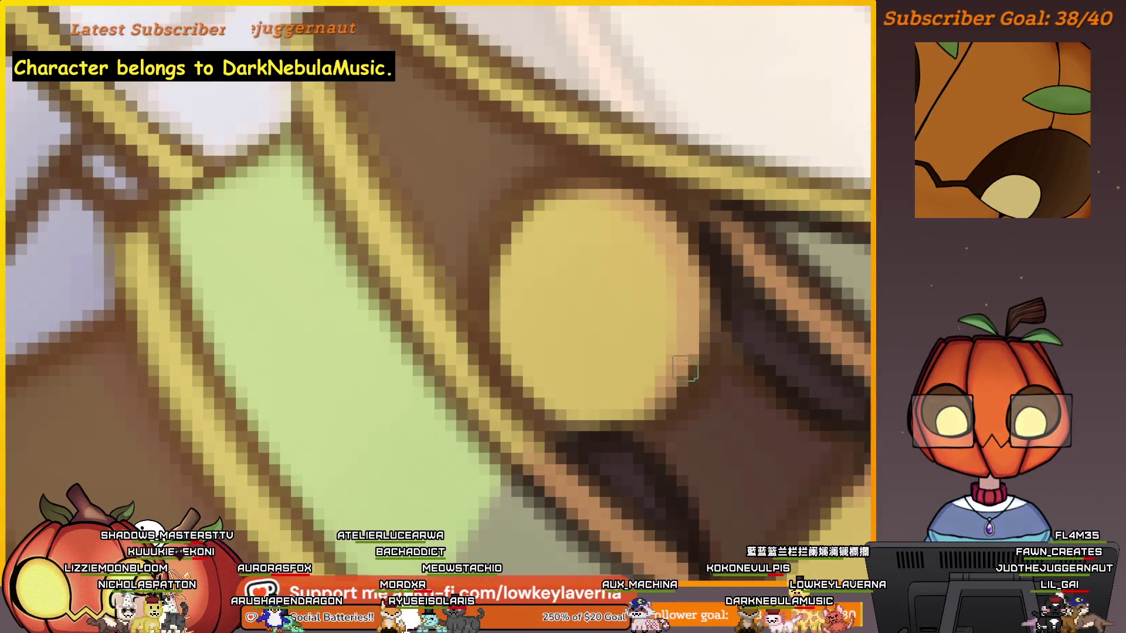
pyautogui.press(']')
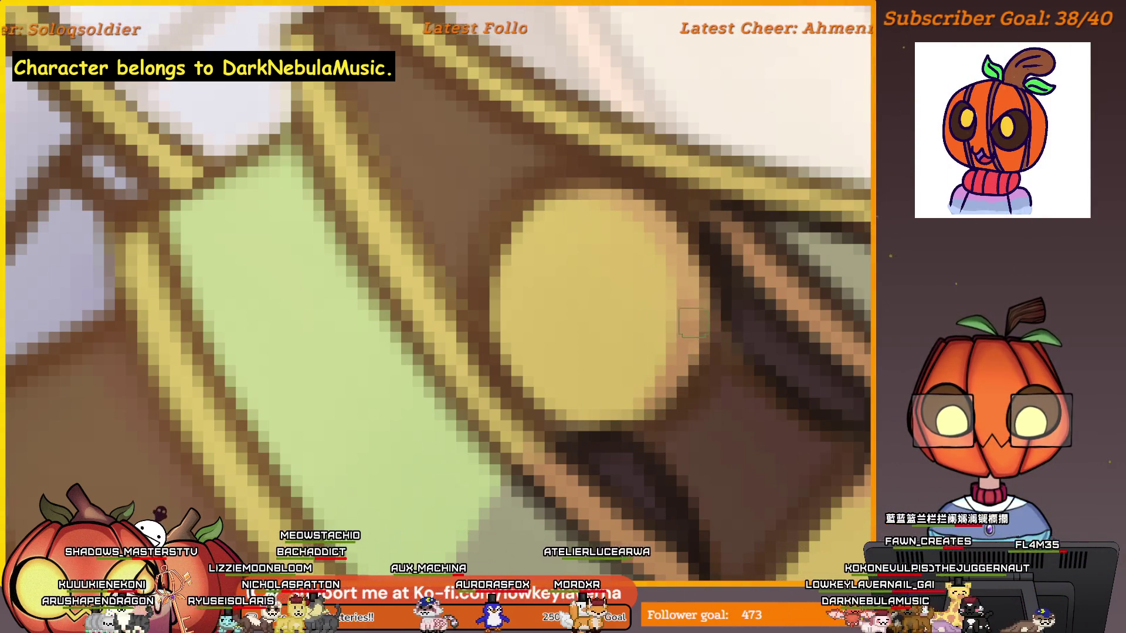
pyautogui.press(']')
pyautogui.press(']')
pyautogui.press(']')
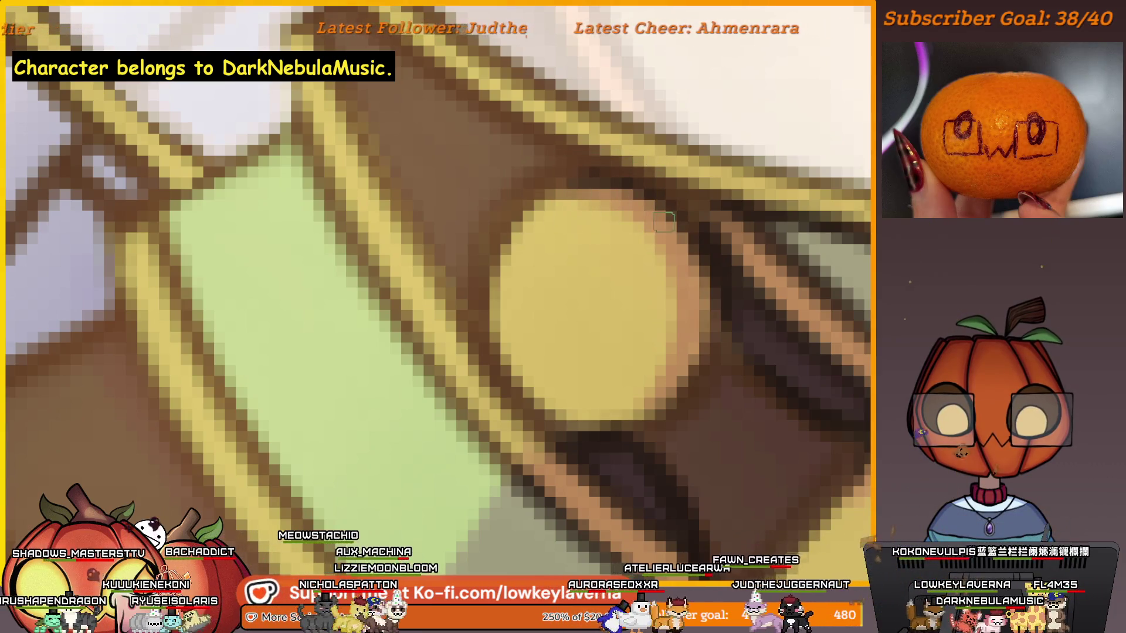
pyautogui.scroll(-3, 724, 340)
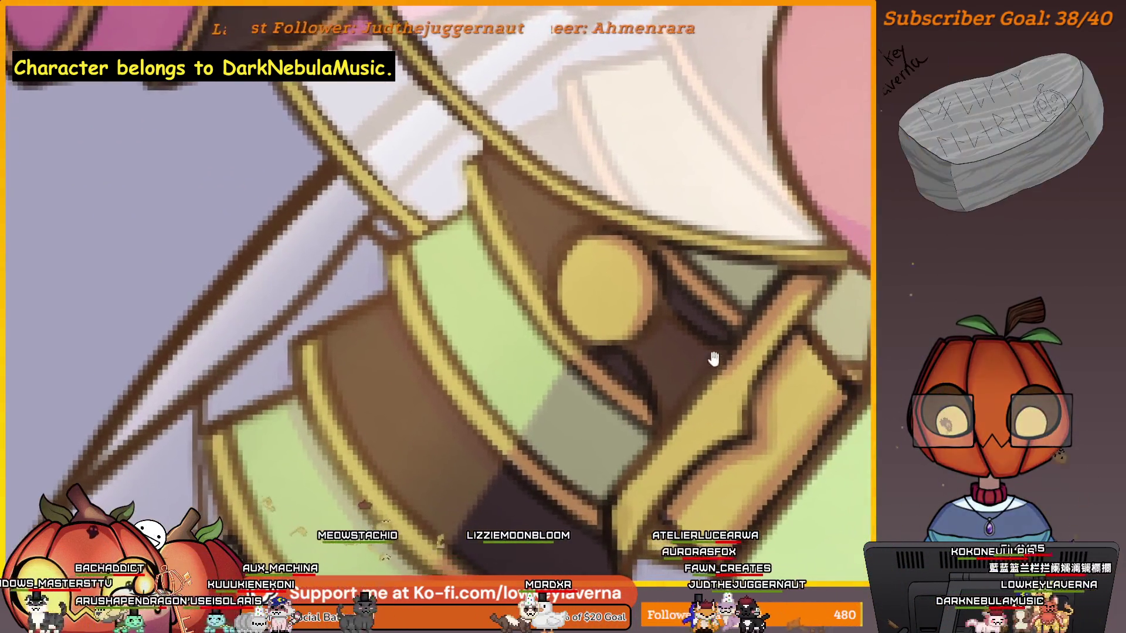
pyautogui.moveTo(716, 357); pyautogui.dragTo(674, 305)
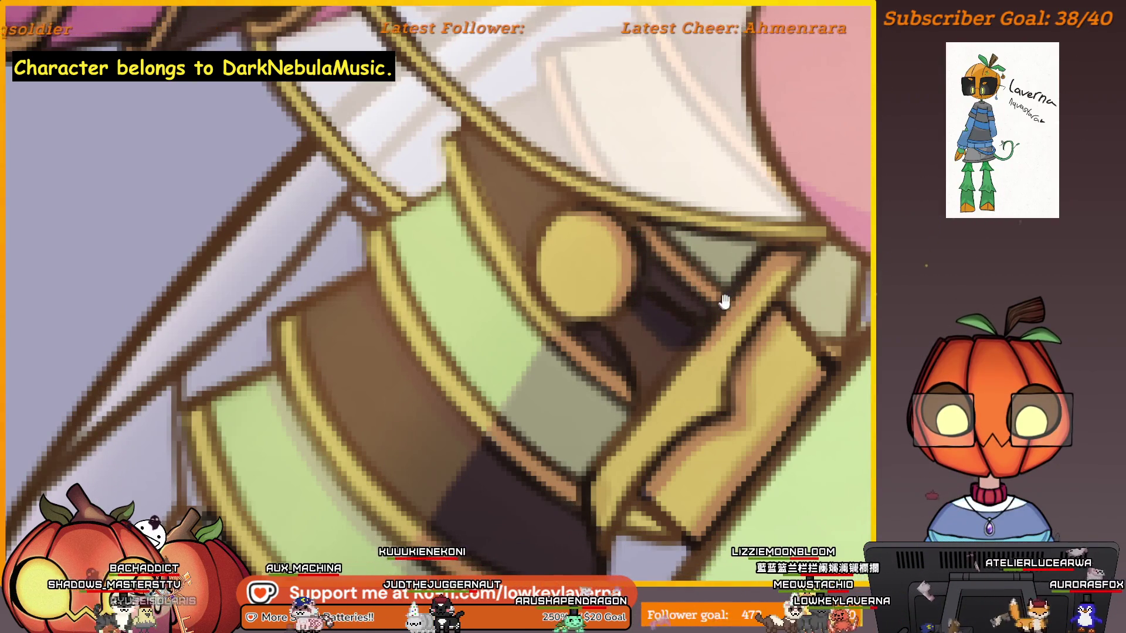
pyautogui.moveTo(724, 302); pyautogui.dragTo(672, 319)
pyautogui.press(']')
pyautogui.press(']')
pyautogui.press(']')
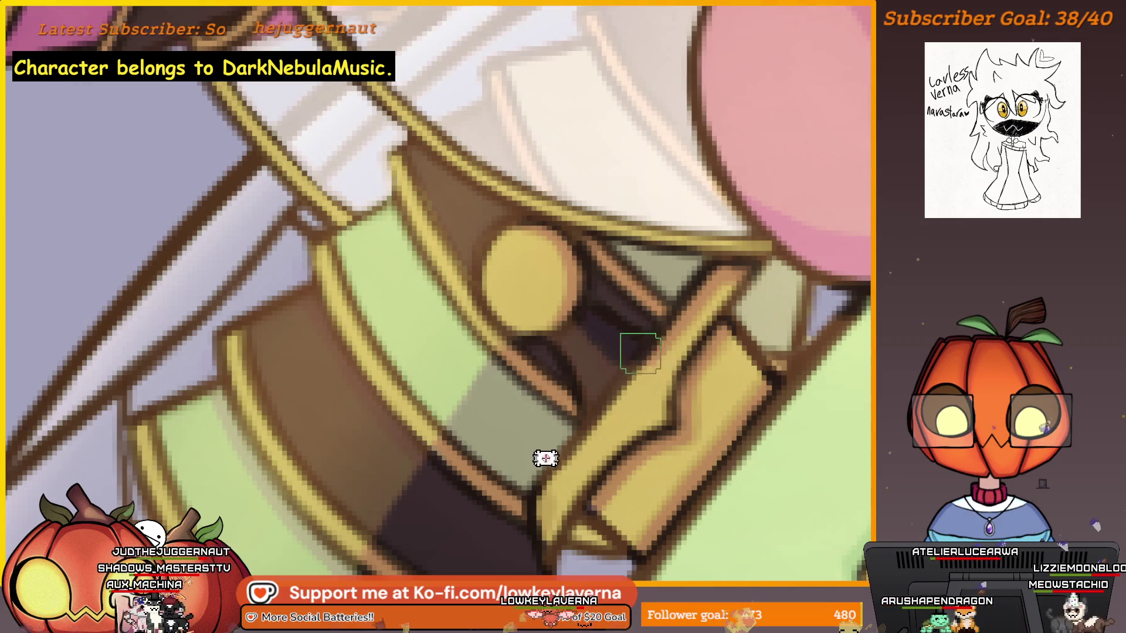
pyautogui.moveTo(683, 377)
pyautogui.mouseDown()
pyautogui.moveTo(643, 292)
pyautogui.moveTo(690, 229)
pyautogui.moveTo(670, 269)
pyautogui.moveTo(635, 269)
pyautogui.moveTo(596, 319)
pyautogui.mouseUp()
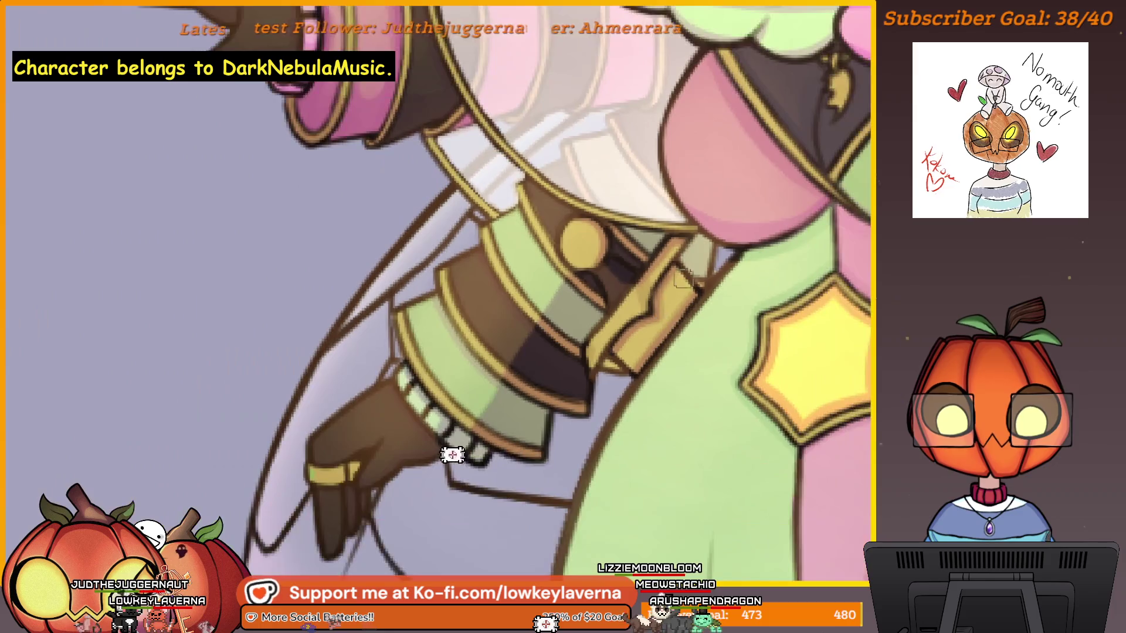
# Step: Paint dark shading over the green sleeve cuff bands and wrist ruffle above the glove
pyautogui.scroll(-4, 600, 317)
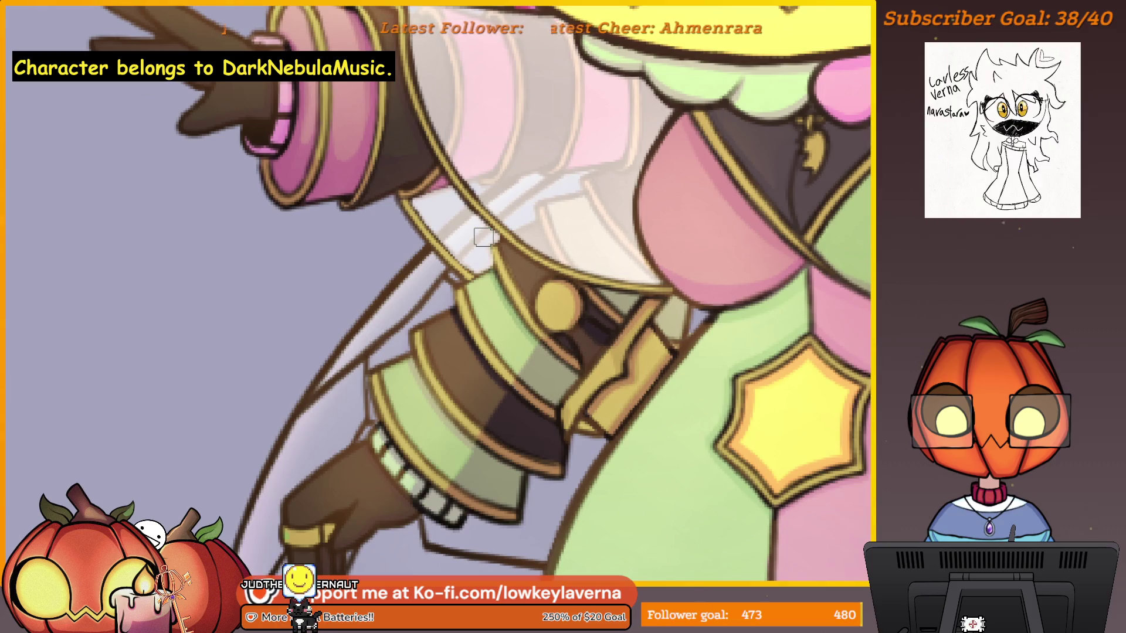
pyautogui.moveTo(529, 246)
pyautogui.mouseDown()
pyautogui.moveTo(592, 264)
pyautogui.moveTo(674, 312)
pyautogui.mouseUp()
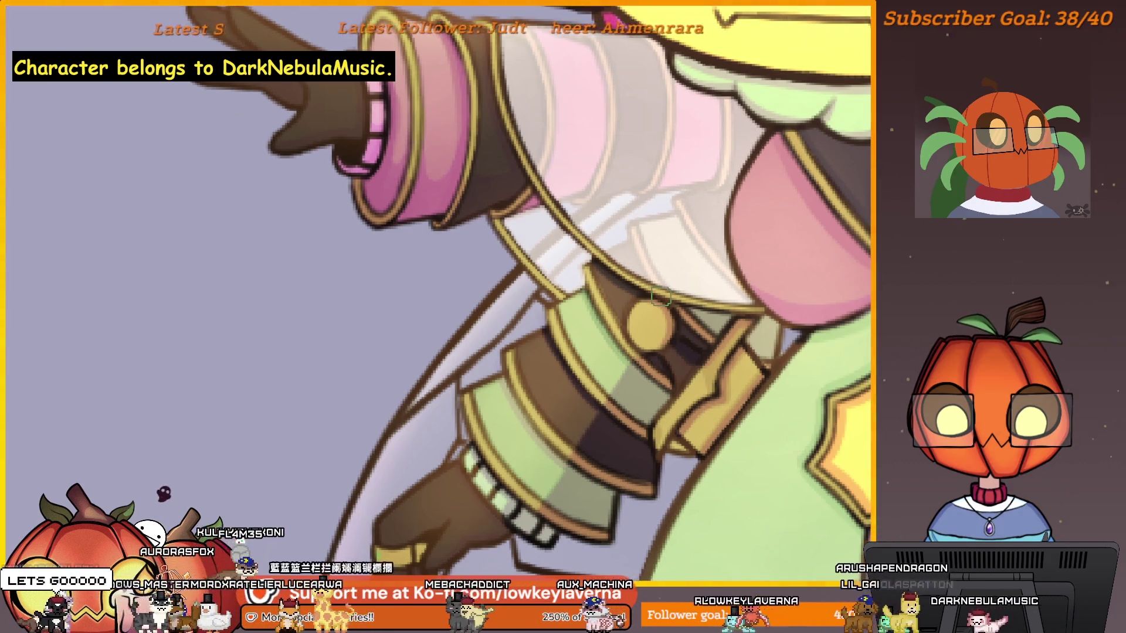
pyautogui.moveTo(583, 427)
pyautogui.mouseDown()
pyautogui.moveTo(620, 372)
pyautogui.moveTo(610, 201)
pyautogui.mouseUp()
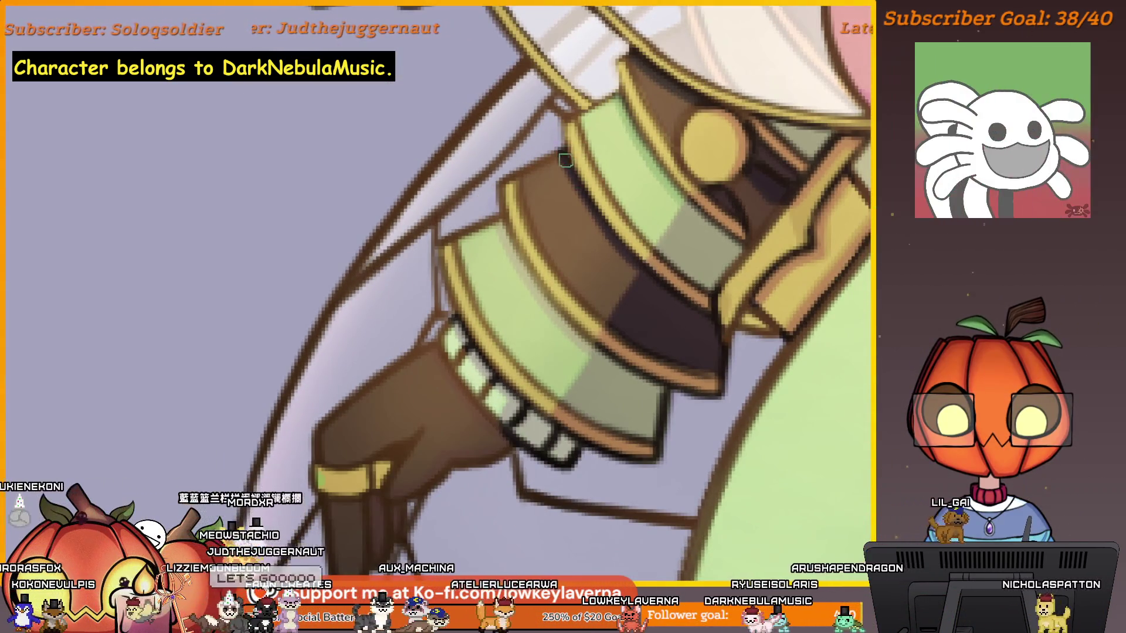
pyautogui.moveTo(582, 319); pyautogui.dragTo(616, 335)
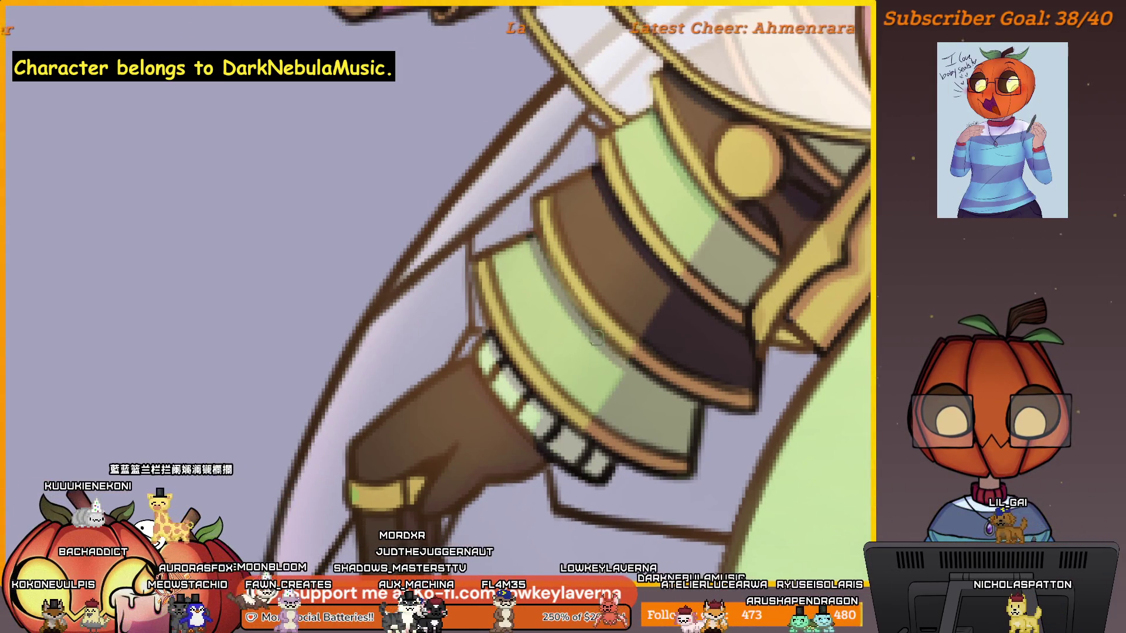
pyautogui.scroll(-5, 531, 191)
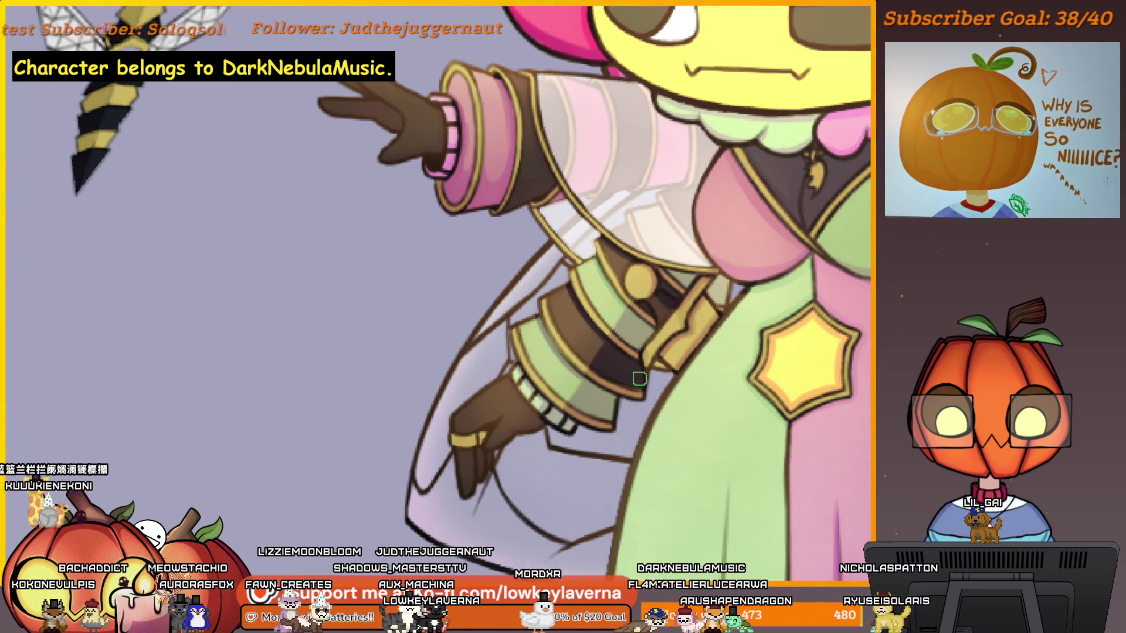
# Step: Touch up the gold-edged pink cuff and frill around the raised gloved hand, then zoom out
pyautogui.moveTo(636, 203); pyautogui.dragTo(629, 348)
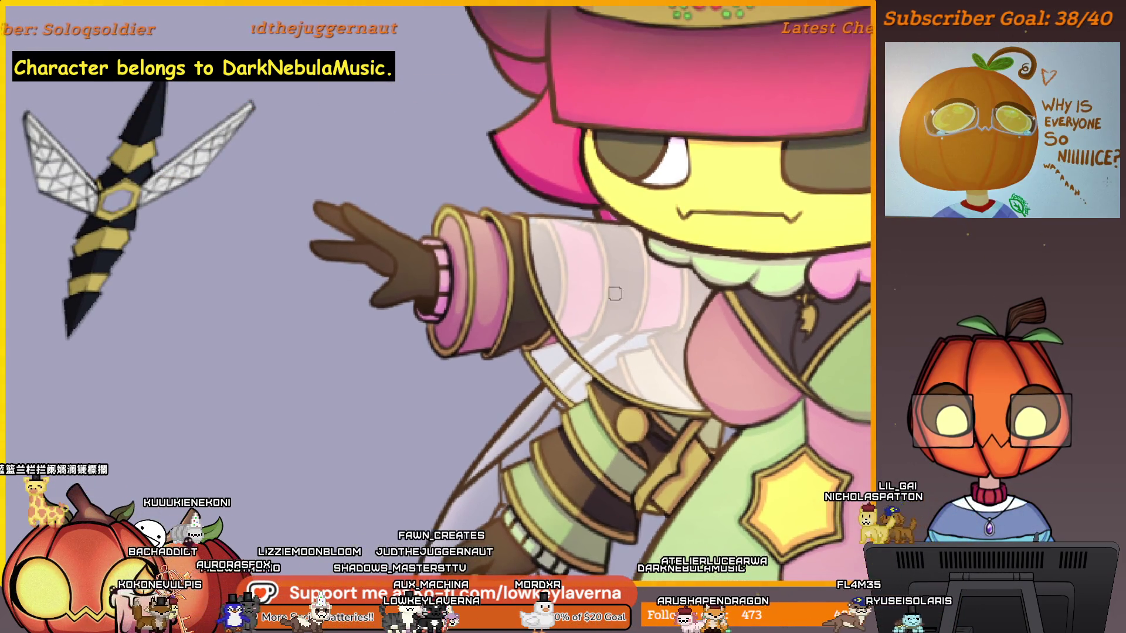
pyautogui.scroll(5, 497, 371)
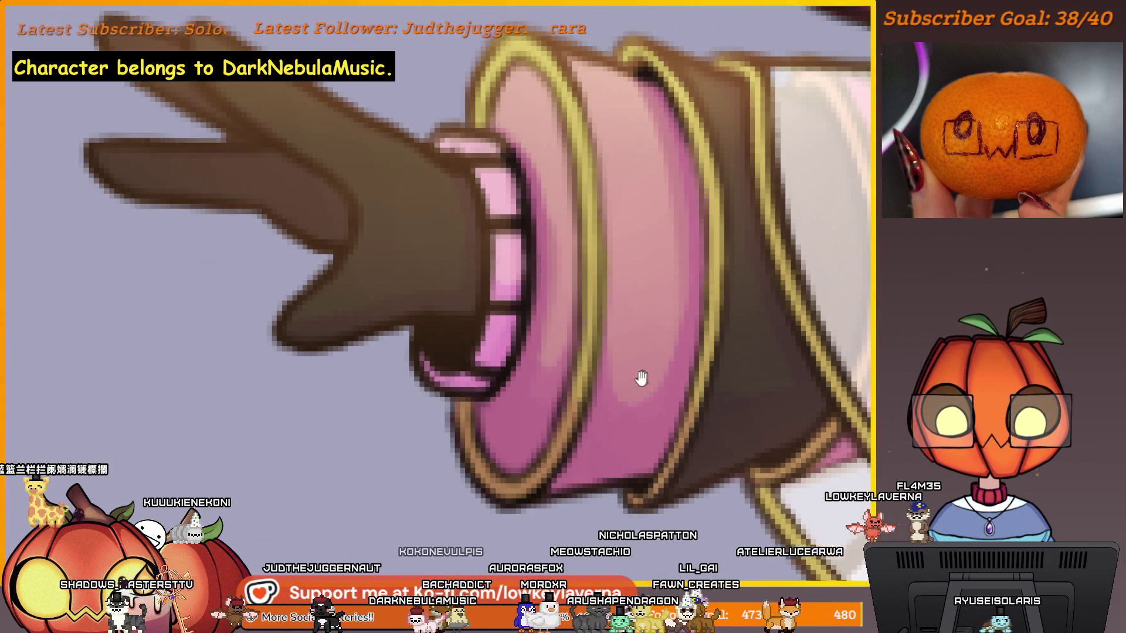
pyautogui.moveTo(642, 378); pyautogui.dragTo(553, 402)
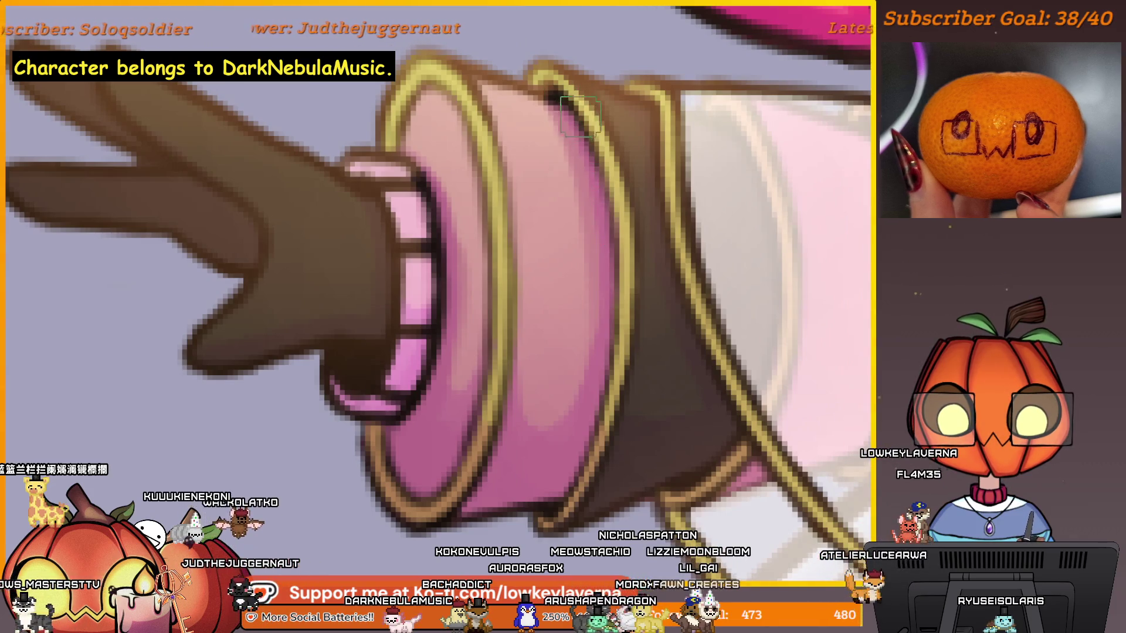
pyautogui.moveTo(571, 131); pyautogui.dragTo(608, 151)
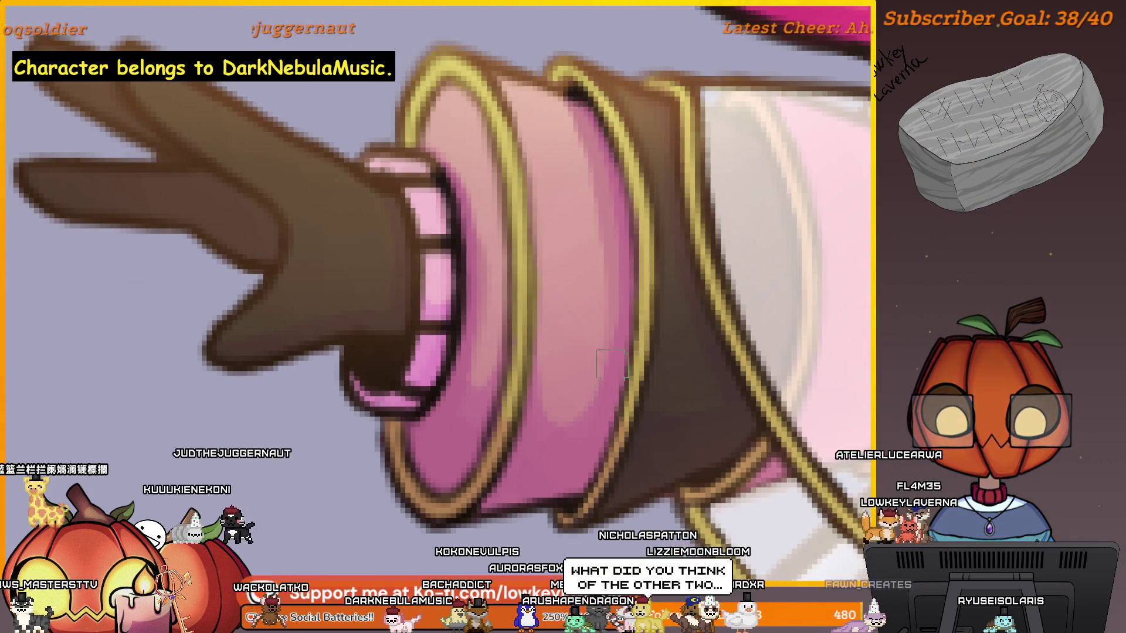
pyautogui.moveTo(750, 332); pyautogui.dragTo(686, 320)
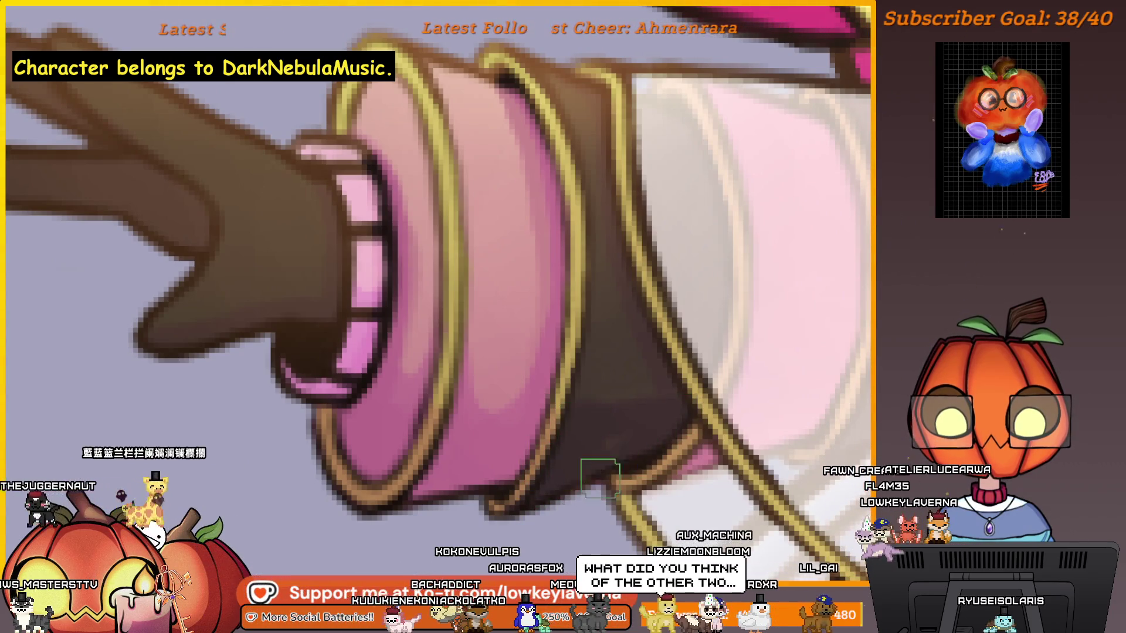
pyautogui.moveTo(652, 398); pyautogui.dragTo(655, 435)
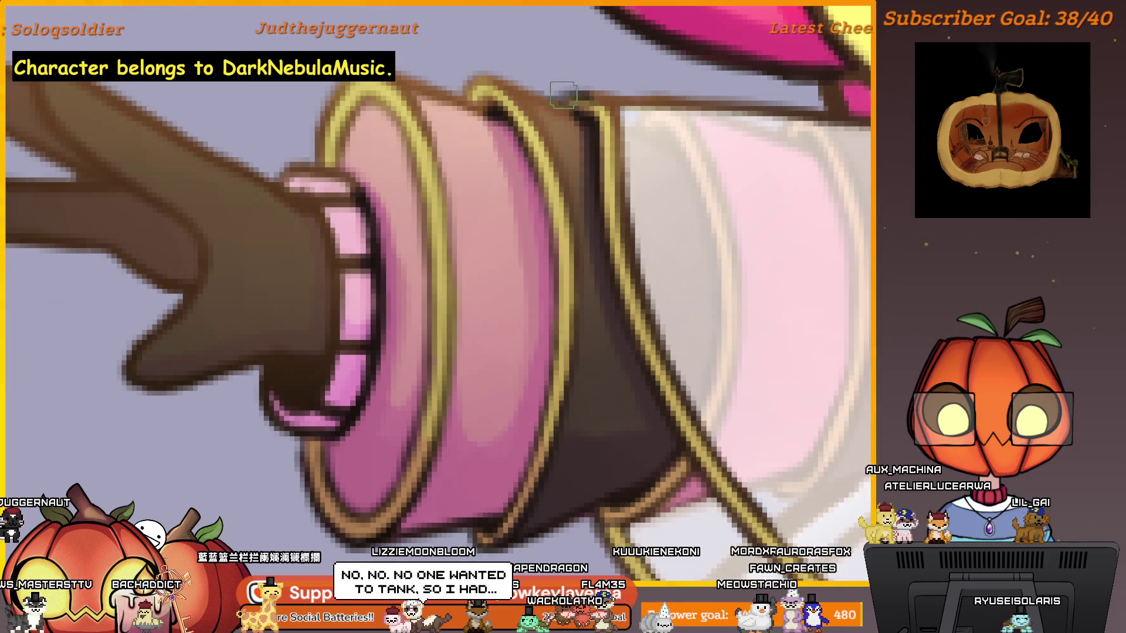
pyautogui.click(661, 100)
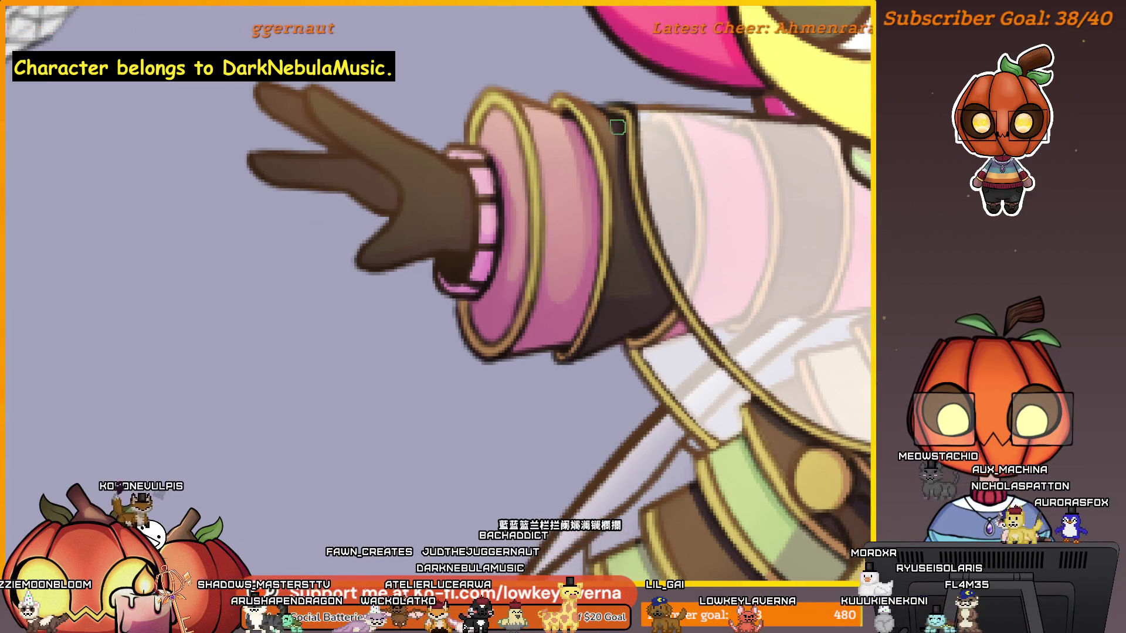
pyautogui.scroll(-5, 625, 322)
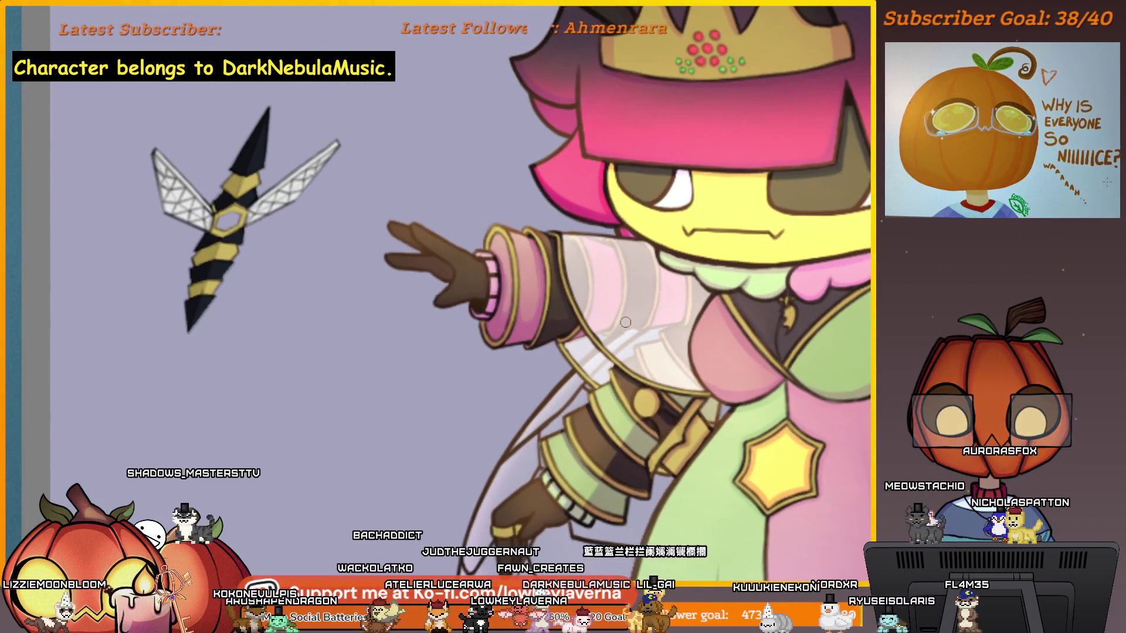
# Step: Mirror the canvas view and zoom in on the bodice and gold star clasp
pyautogui.moveTo(680, 427); pyautogui.dragTo(657, 362)
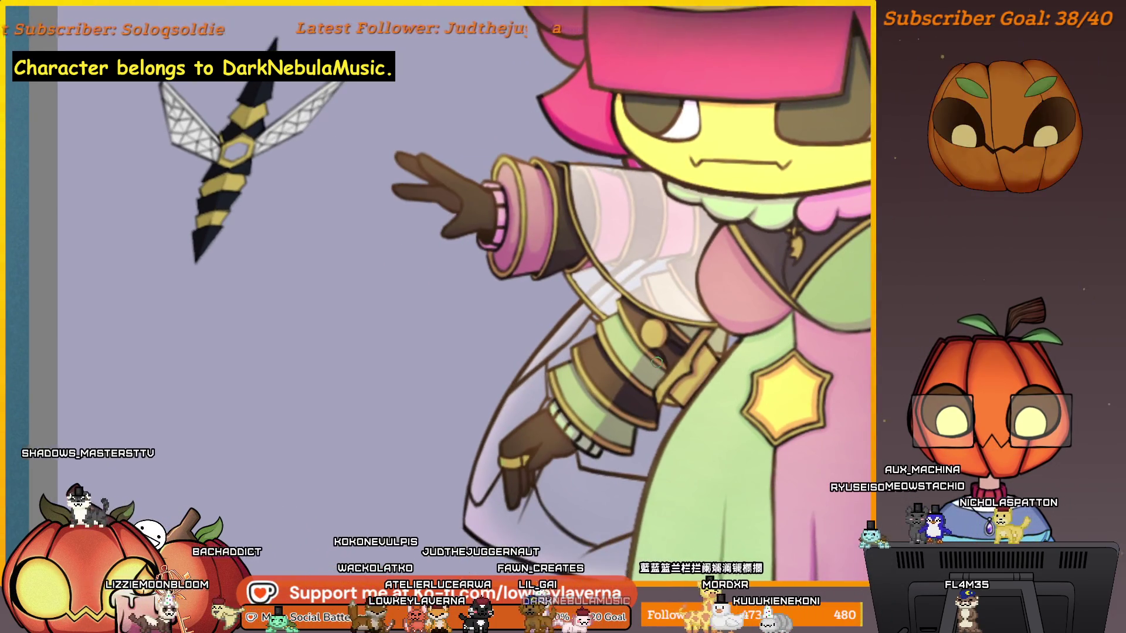
pyautogui.scroll(5, 598, 332)
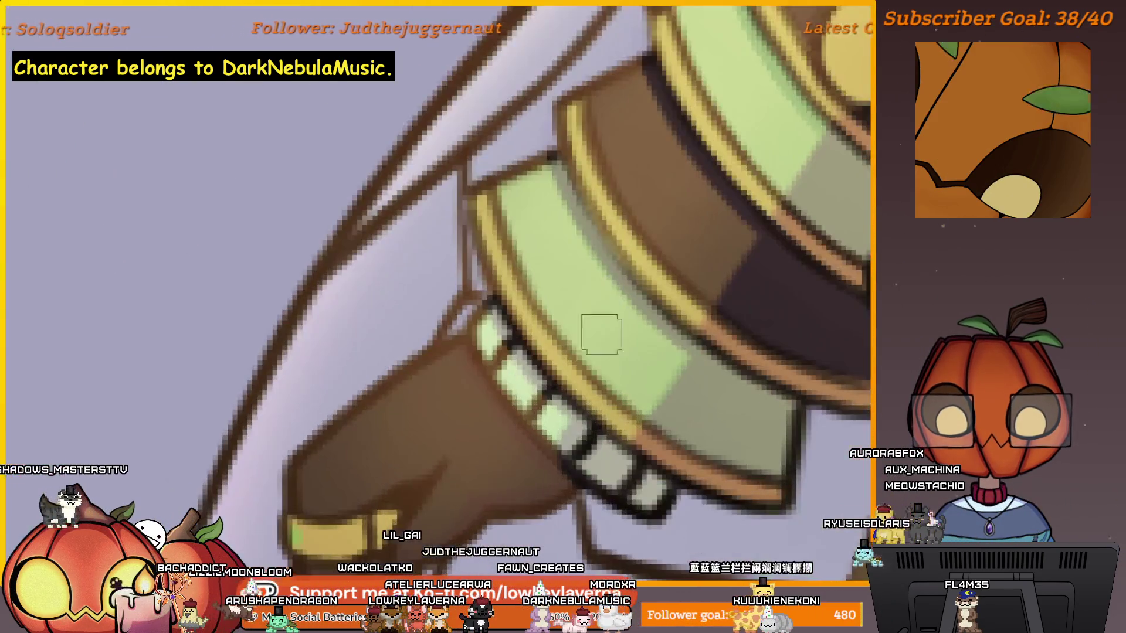
pyautogui.scroll(-4, 577, 445)
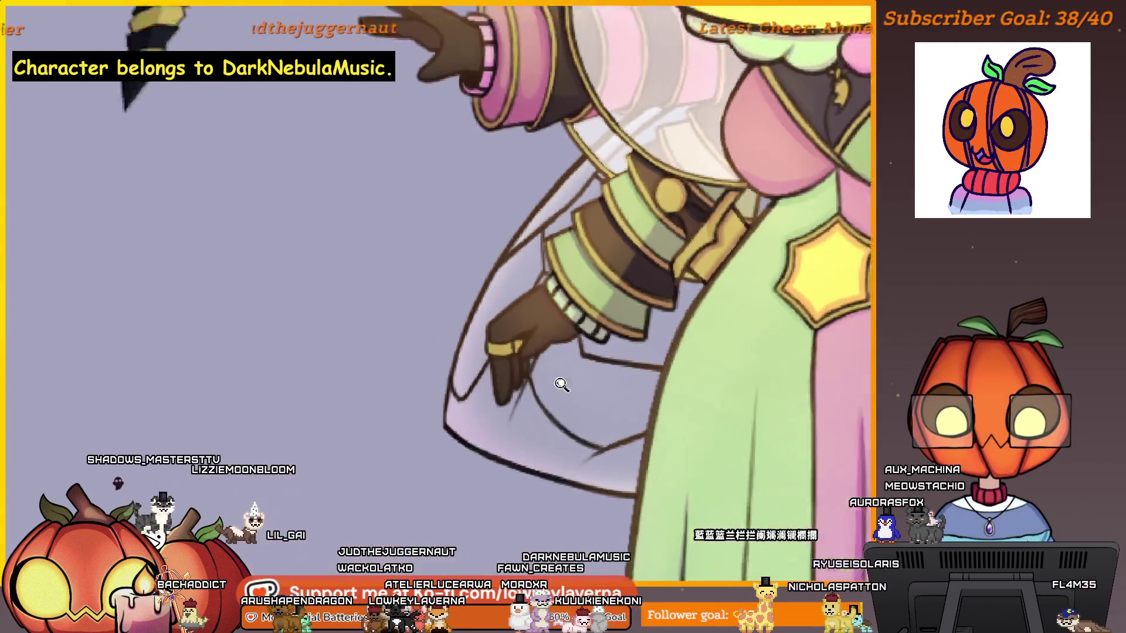
pyautogui.moveTo(643, 340); pyautogui.dragTo(593, 408)
pyautogui.press('m')
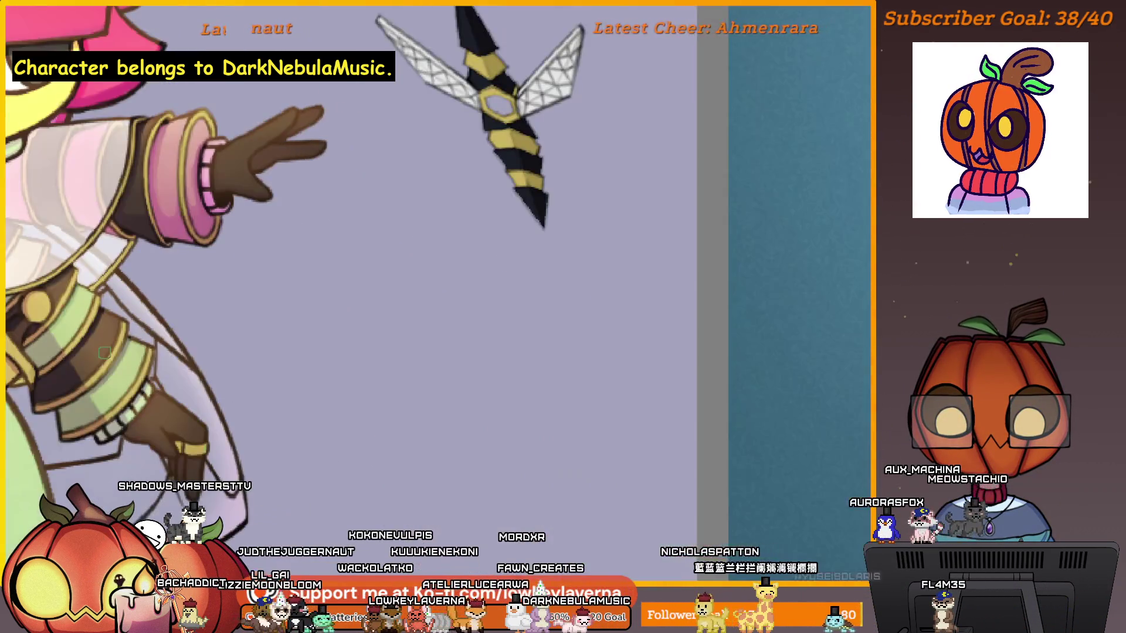
pyautogui.moveTo(275, 352)
pyautogui.mouseDown()
pyautogui.moveTo(732, 329)
pyautogui.moveTo(842, 340)
pyautogui.mouseUp()
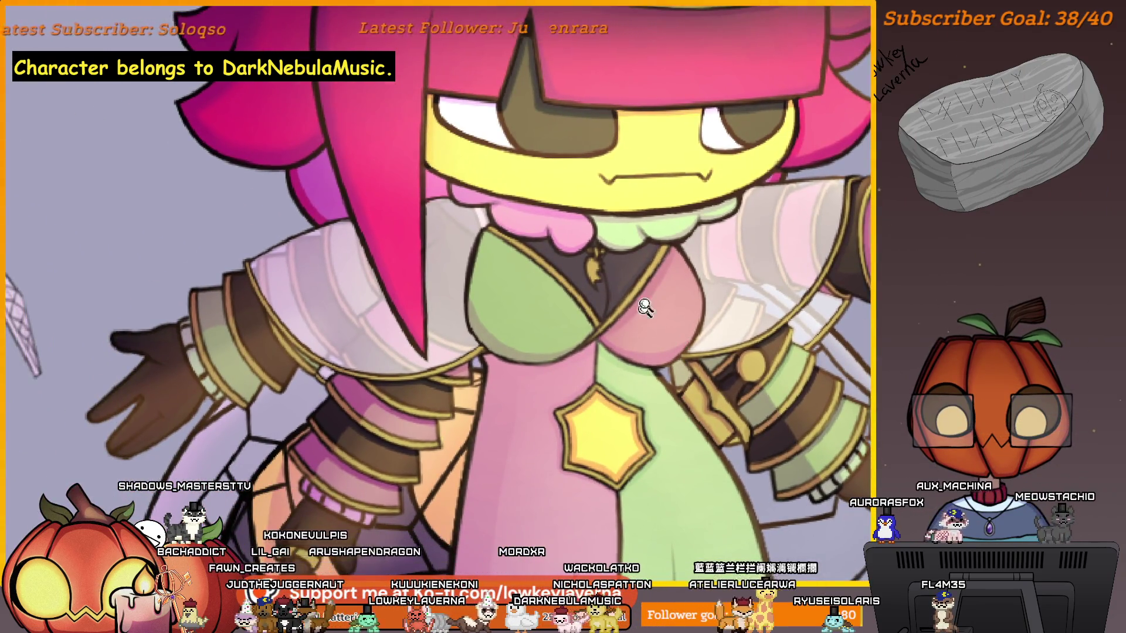
pyautogui.scroll(2, 642, 294)
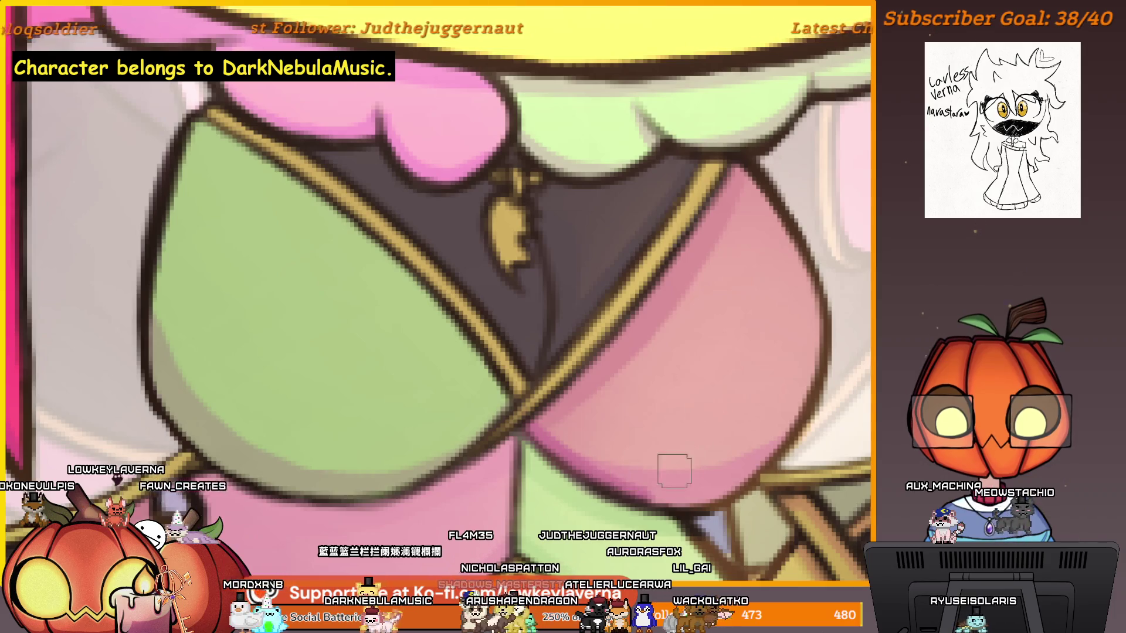
pyautogui.scroll(4, 674, 471)
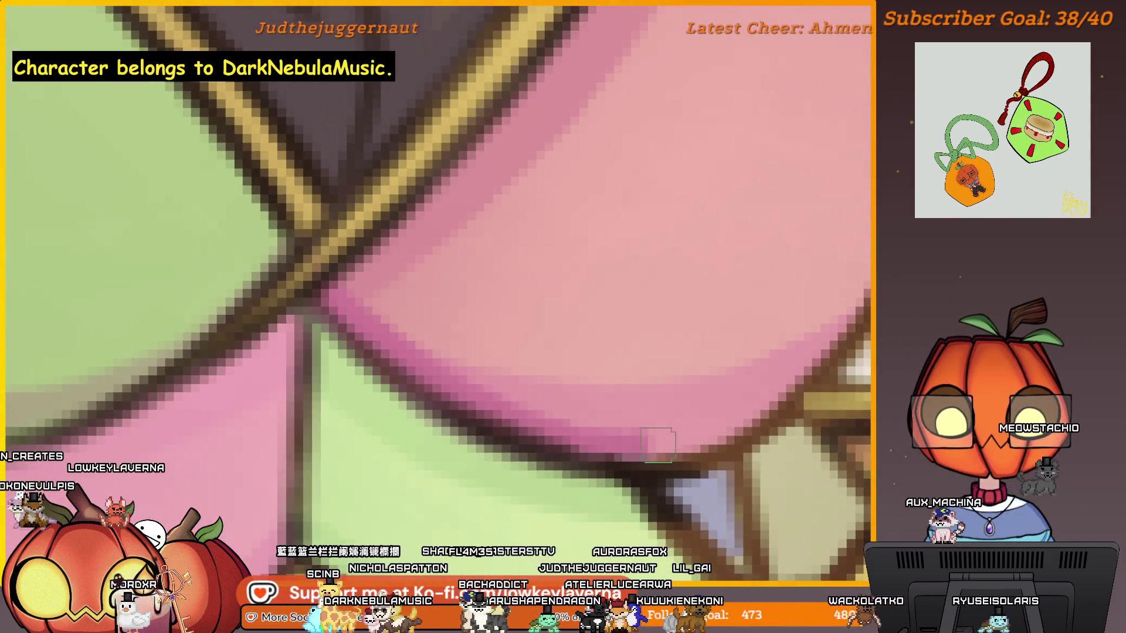
pyautogui.scroll(2, 752, 405)
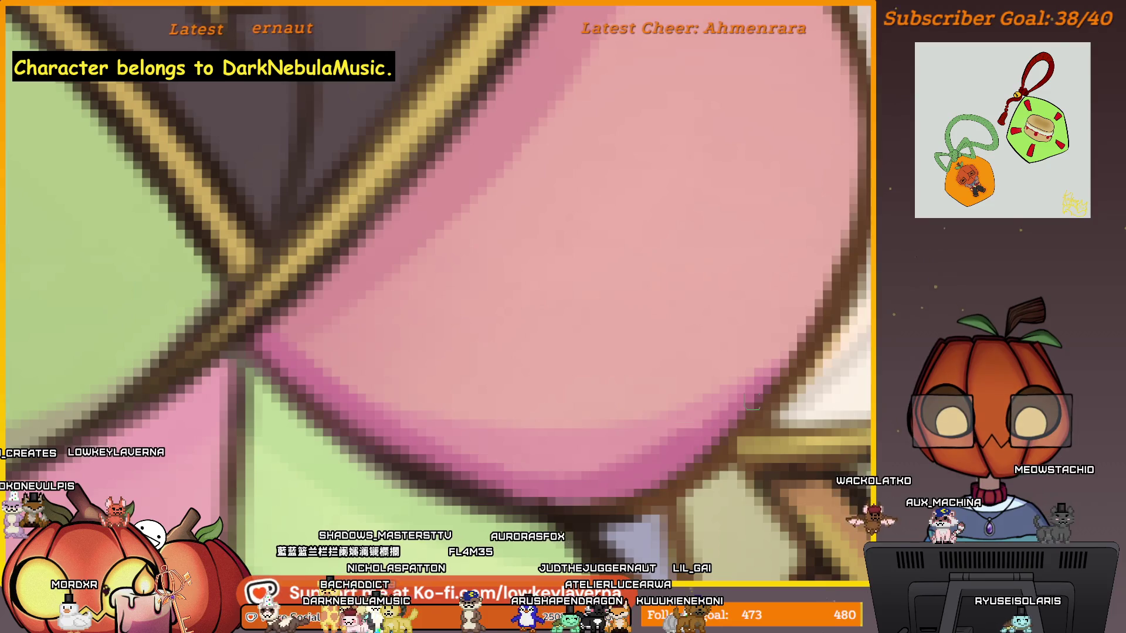
pyautogui.scroll(-3, 752, 405)
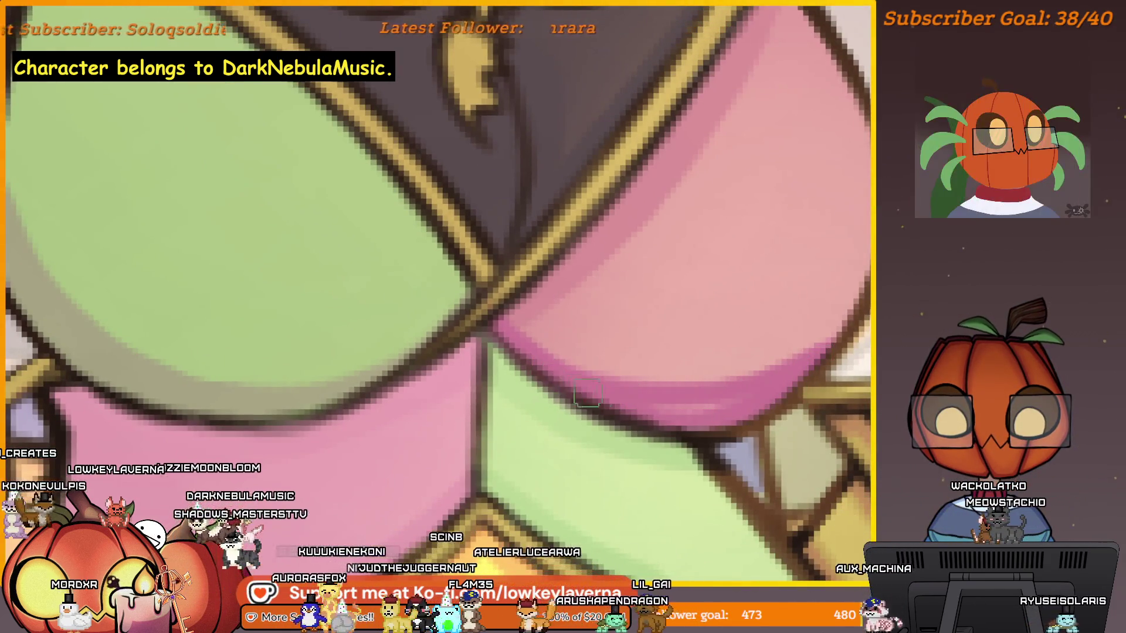
pyautogui.moveTo(829, 306)
pyautogui.mouseDown()
pyautogui.moveTo(704, 344)
pyautogui.moveTo(734, 285)
pyautogui.moveTo(744, 300)
pyautogui.mouseUp()
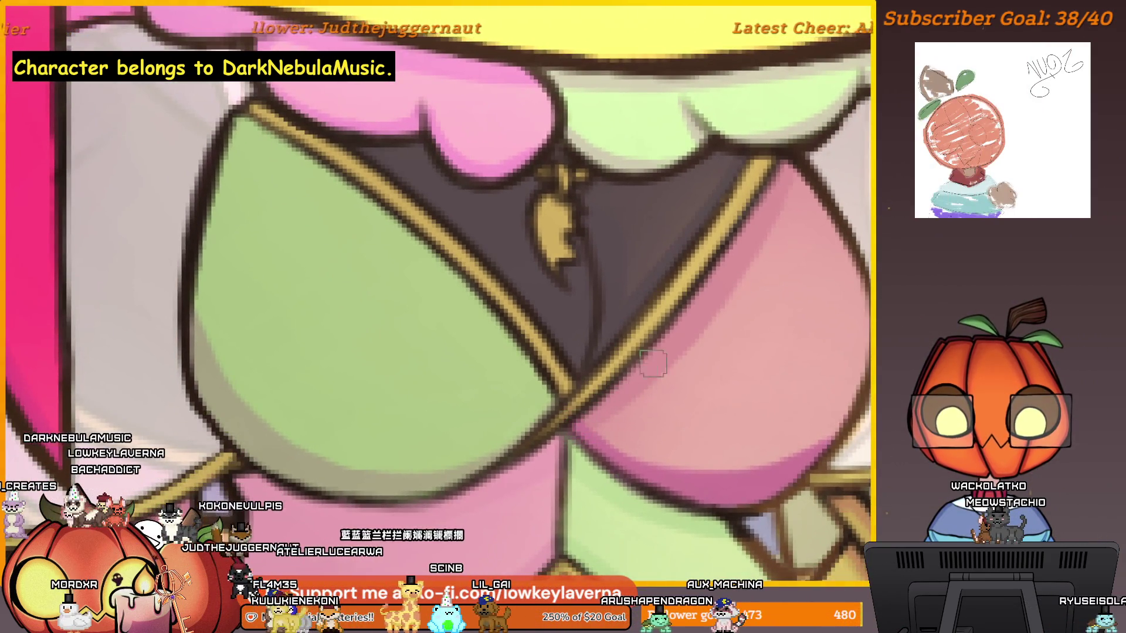
pyautogui.scroll(-4, 739, 299)
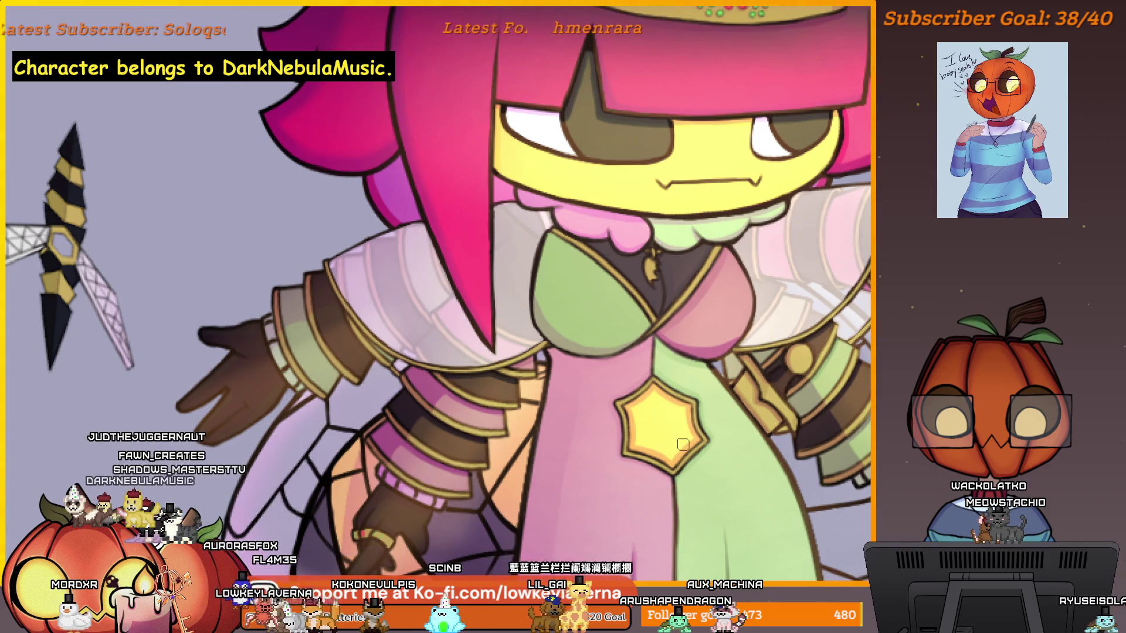
pyautogui.press('m')
pyautogui.press('m')
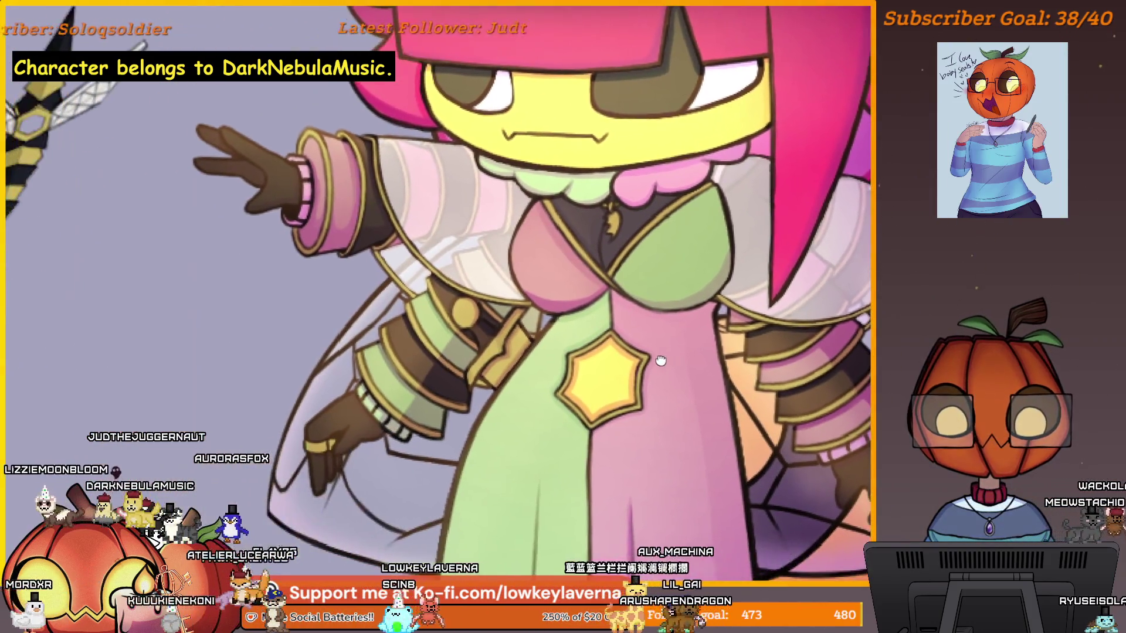
pyautogui.scroll(2, 657, 315)
pyautogui.scroll(4, 657, 315)
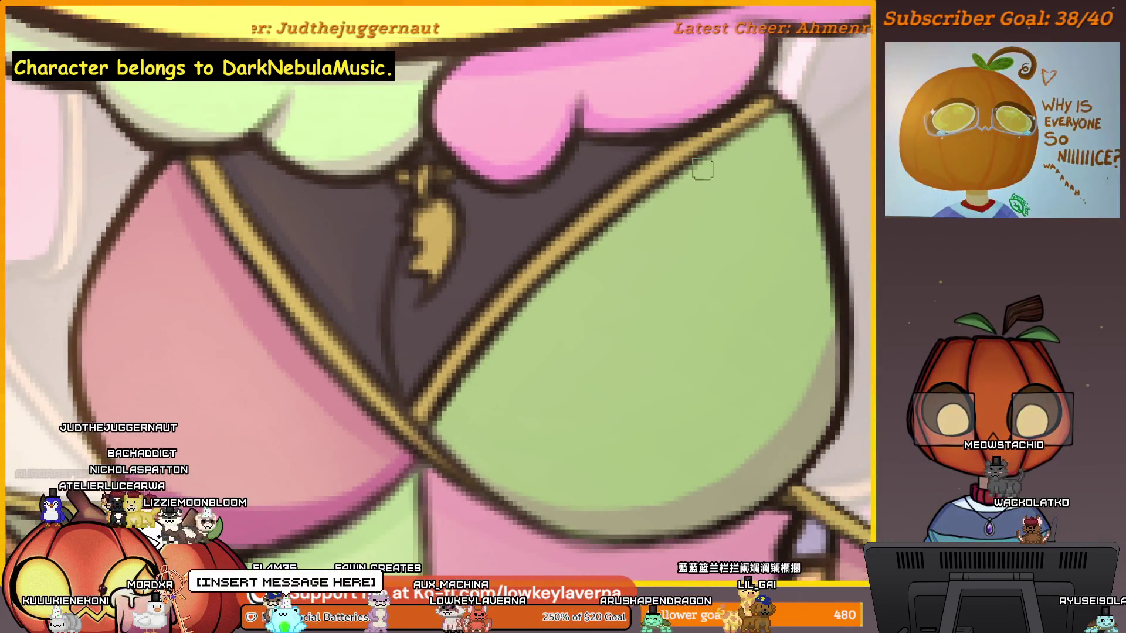
pyautogui.scroll(-3, 714, 258)
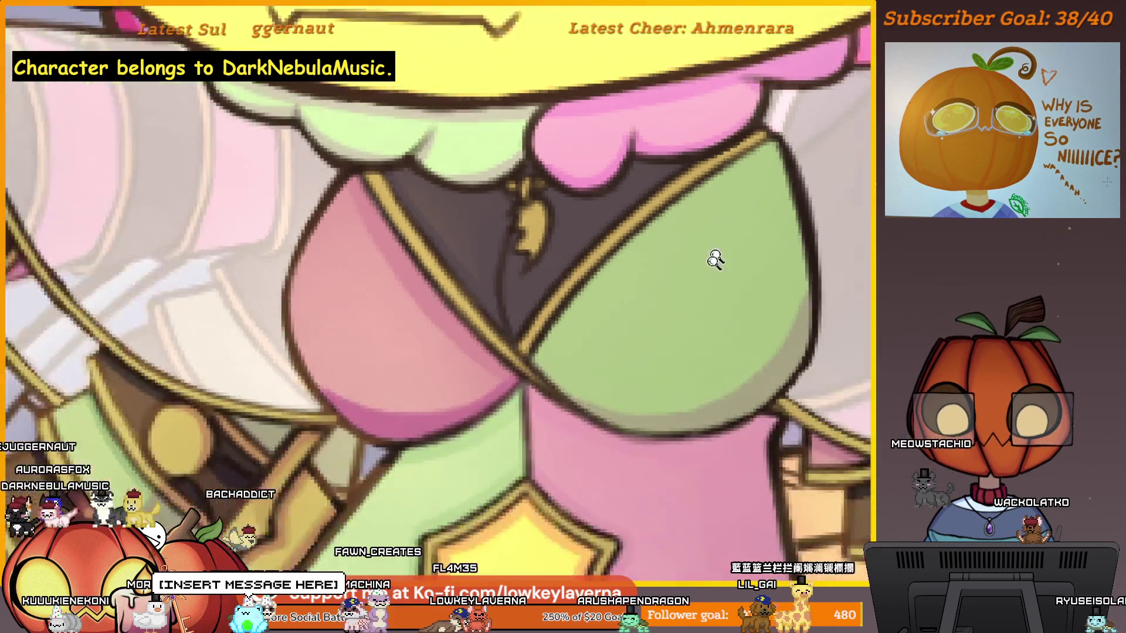
pyautogui.scroll(4, 726, 329)
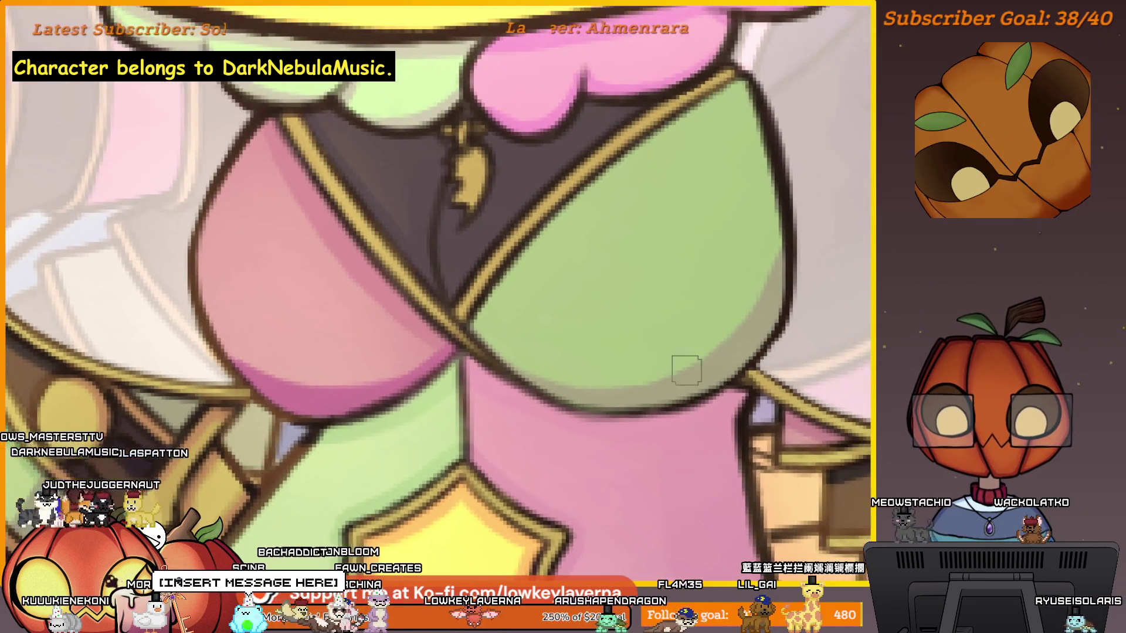
pyautogui.scroll(-3, 779, 239)
pyautogui.scroll(1, 740, 301)
pyautogui.scroll(-5, 740, 301)
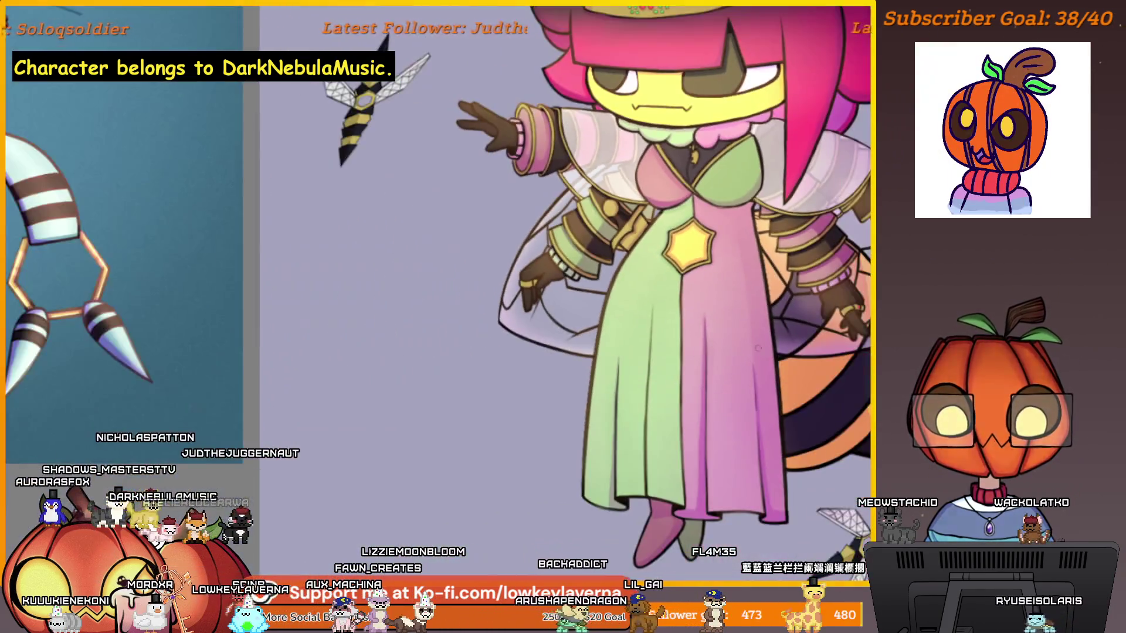
pyautogui.moveTo(808, 275); pyautogui.dragTo(773, 334)
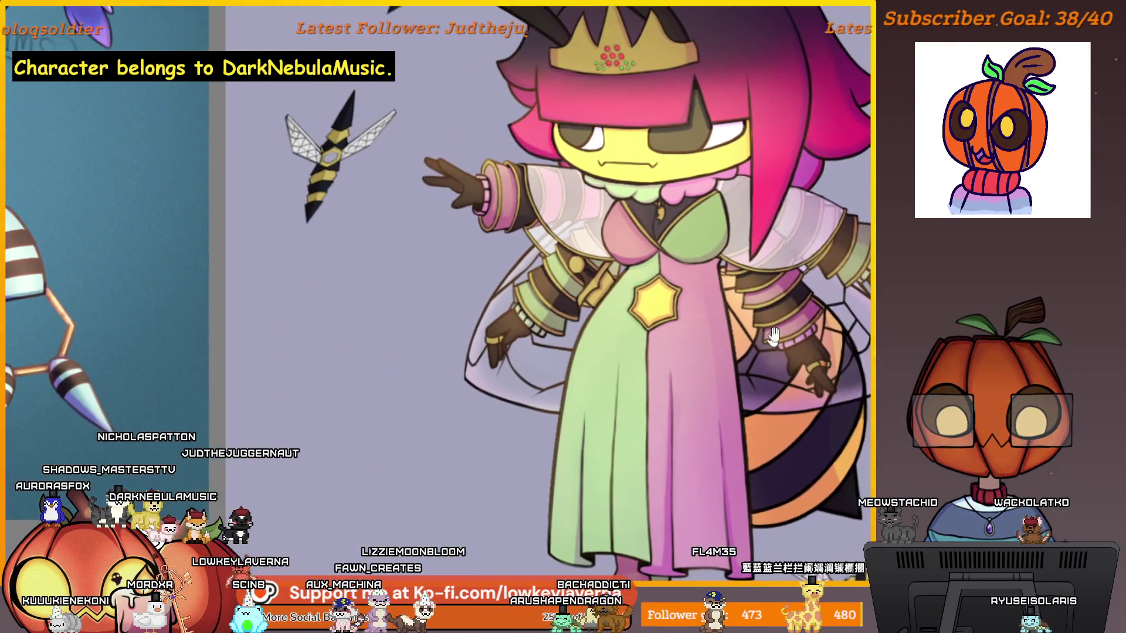
pyautogui.moveTo(683, 196); pyautogui.dragTo(662, 299)
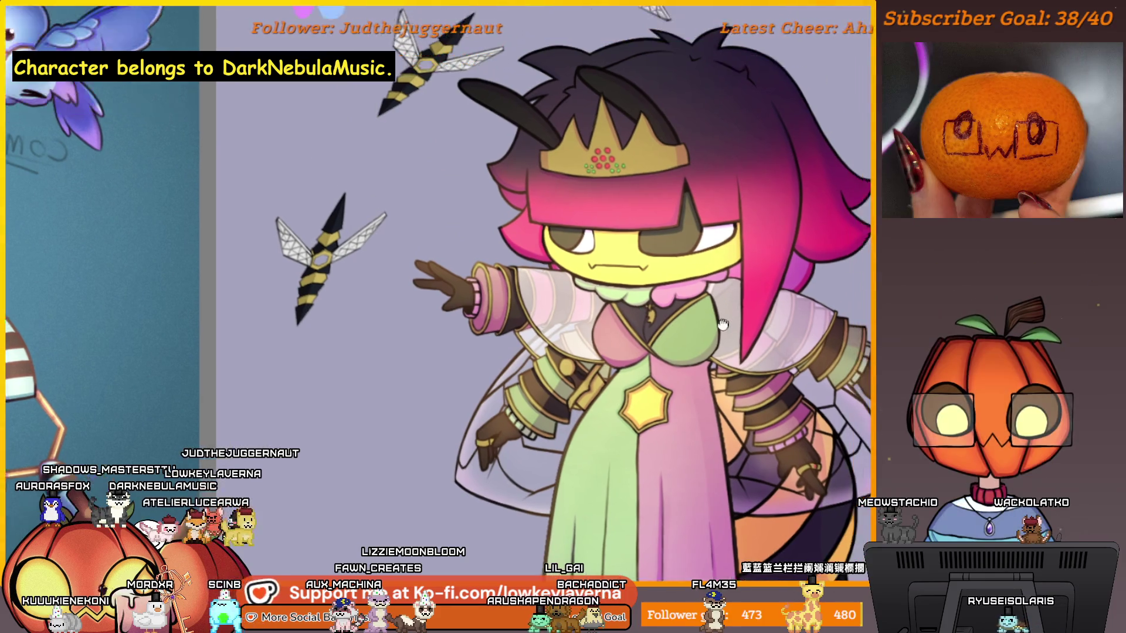
pyautogui.scroll(3, 720, 258)
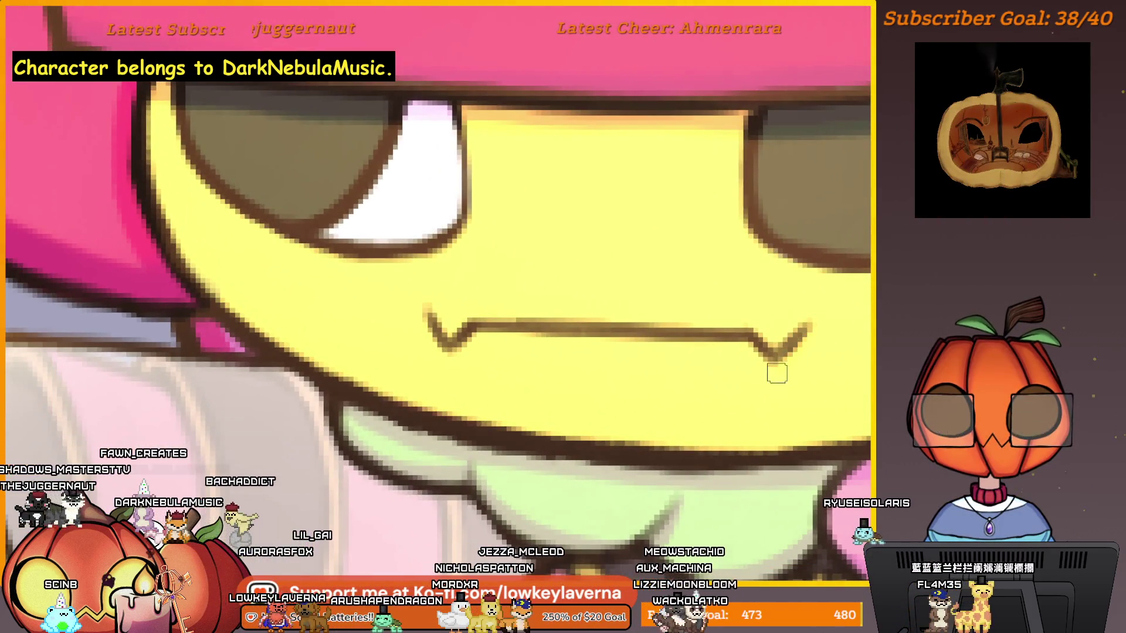
pyautogui.moveTo(756, 363); pyautogui.dragTo(786, 362)
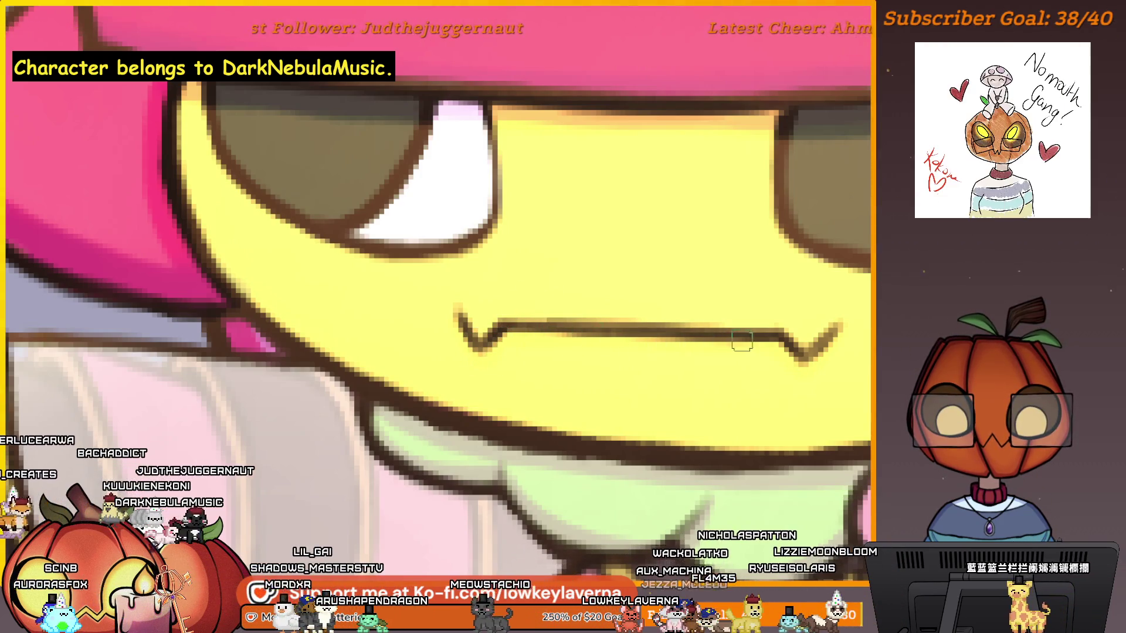
pyautogui.scroll(-4, 846, 301)
pyautogui.scroll(3, 715, 355)
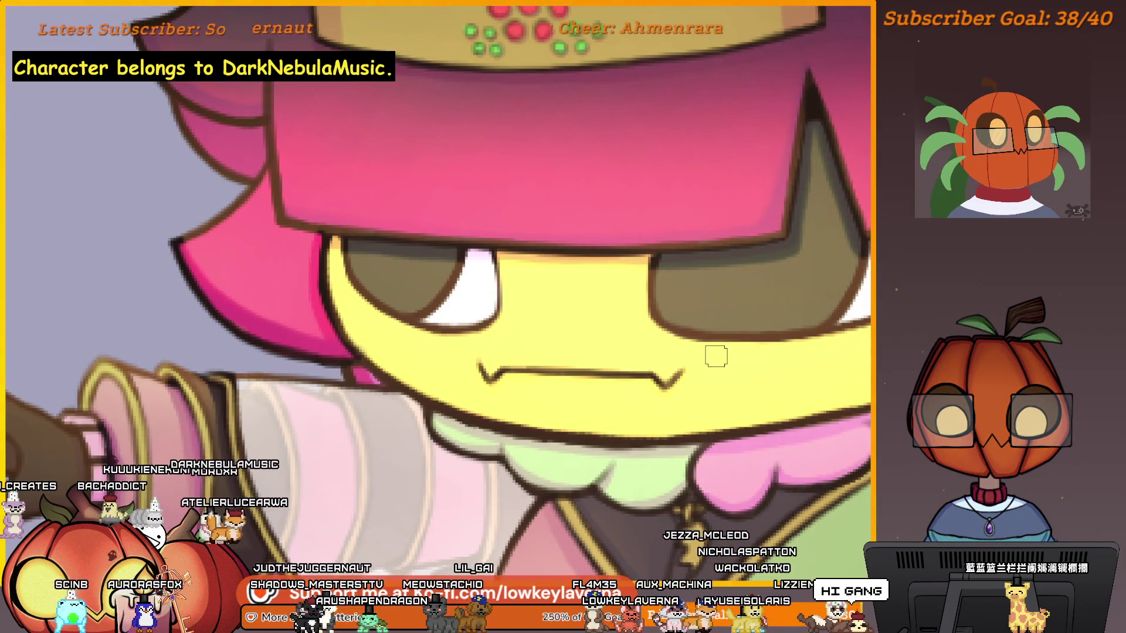
pyautogui.scroll(-3, 691, 352)
pyautogui.scroll(2, 706, 359)
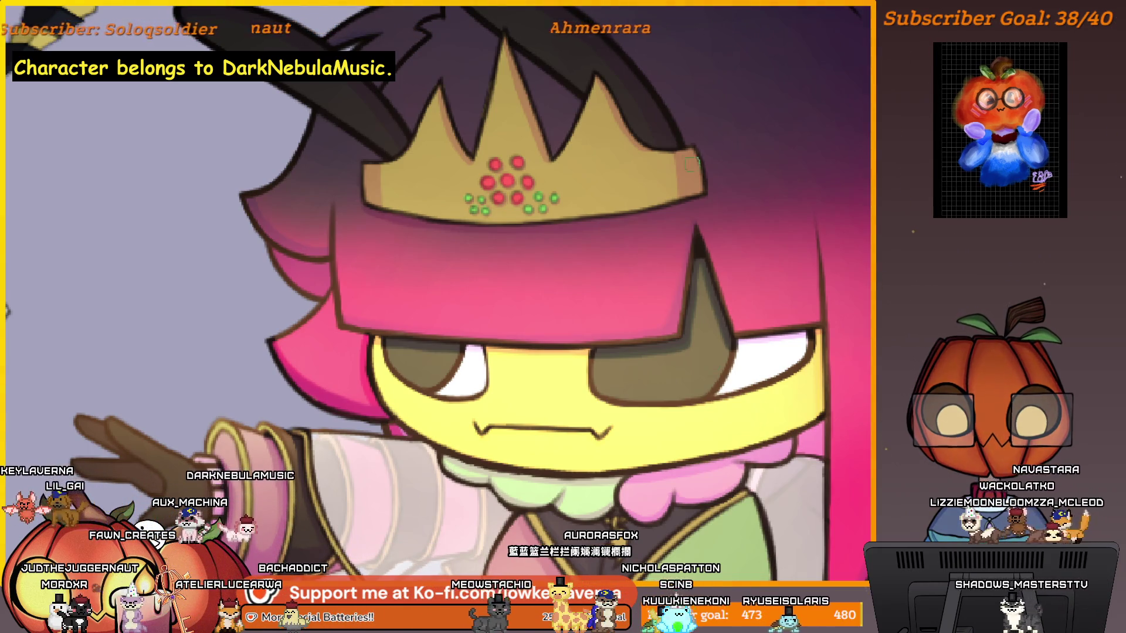
pyautogui.scroll(-3, 696, 217)
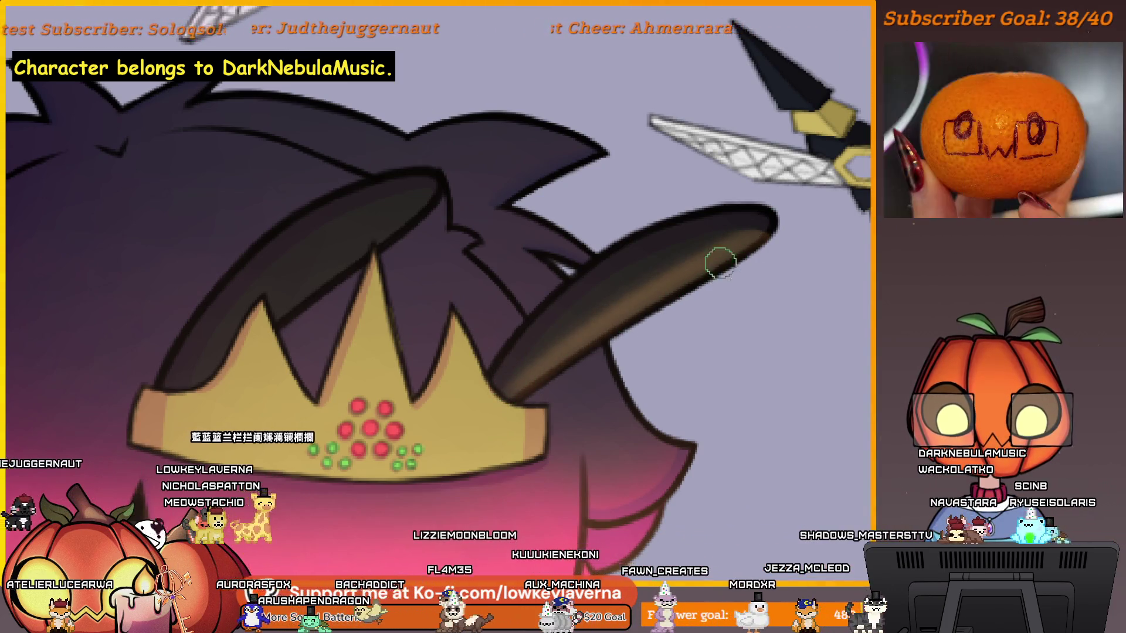
pyautogui.moveTo(579, 352)
pyautogui.mouseDown()
pyautogui.moveTo(742, 304)
pyautogui.moveTo(661, 347)
pyautogui.mouseUp()
pyautogui.moveTo(564, 366)
pyautogui.mouseDown()
pyautogui.moveTo(582, 338)
pyautogui.moveTo(557, 334)
pyautogui.mouseUp()
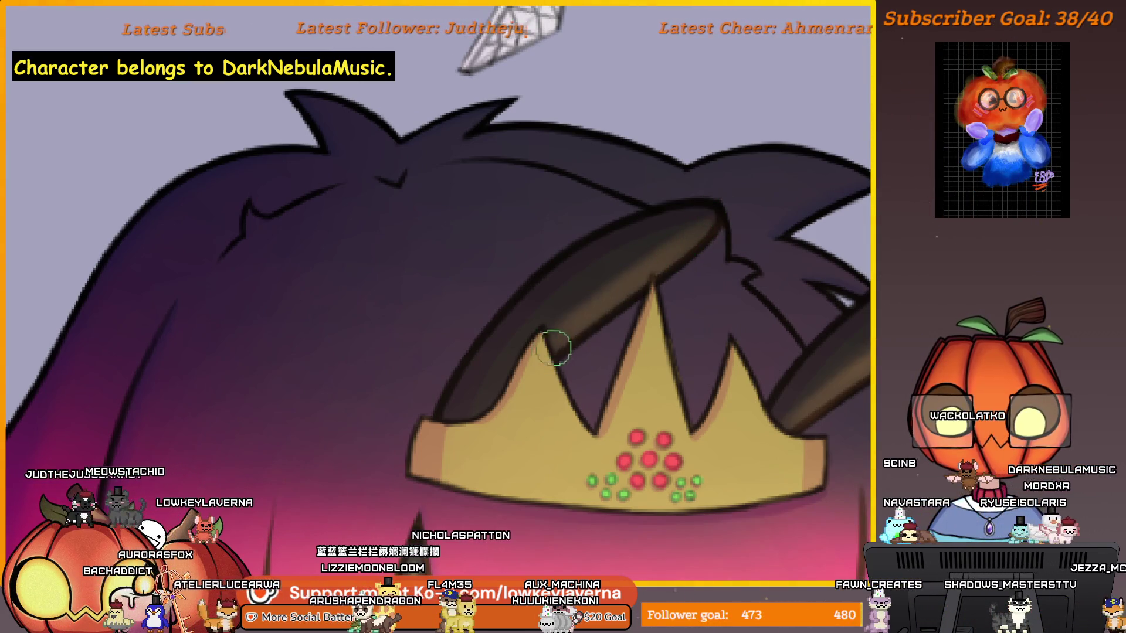
pyautogui.moveTo(560, 337); pyautogui.dragTo(533, 352)
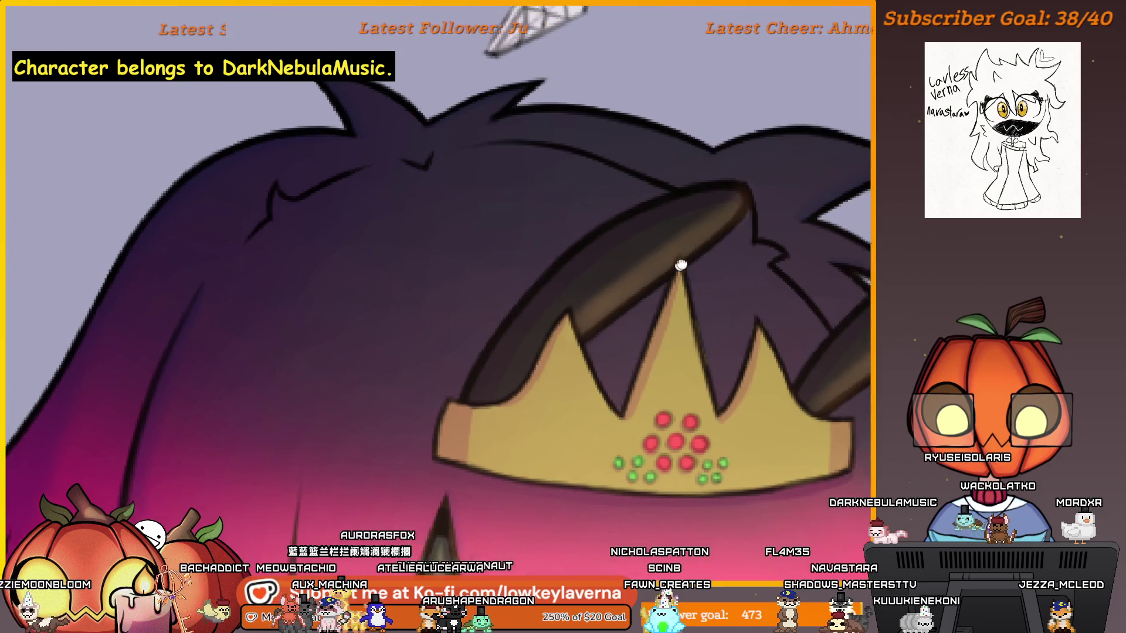
pyautogui.moveTo(593, 291); pyautogui.dragTo(625, 276)
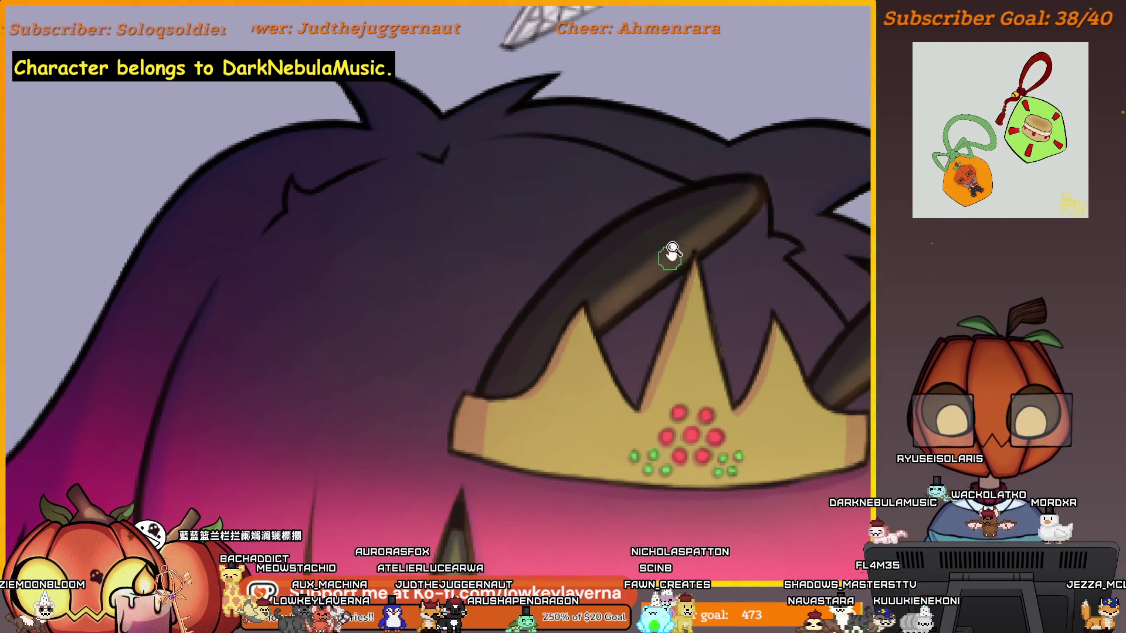
pyautogui.scroll(-5, 670, 254)
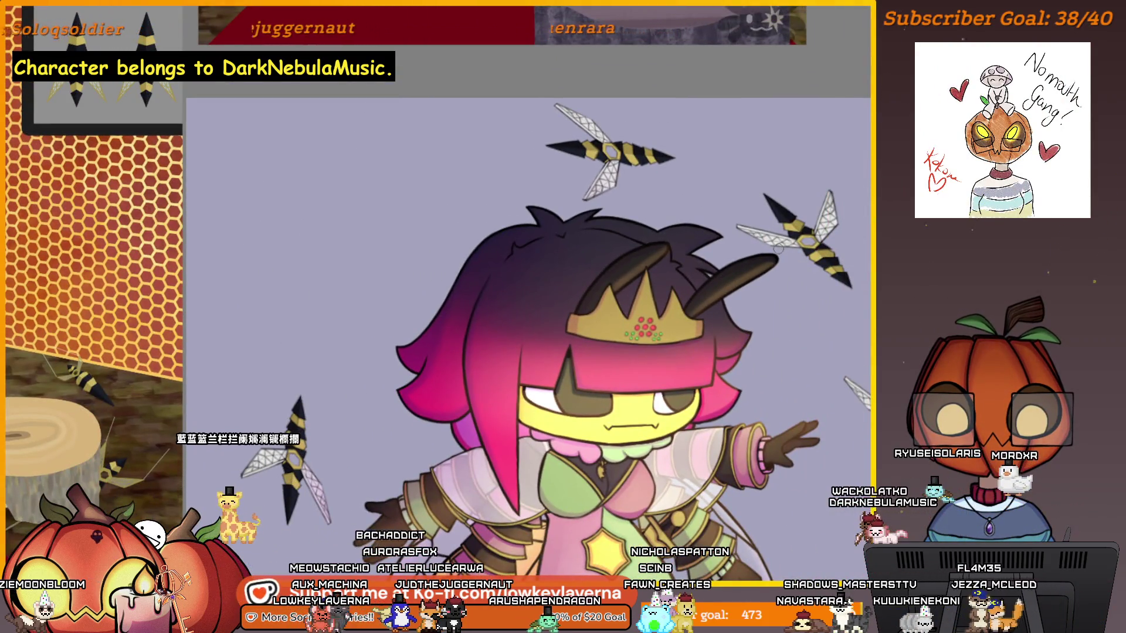
pyautogui.scroll(5, 726, 277)
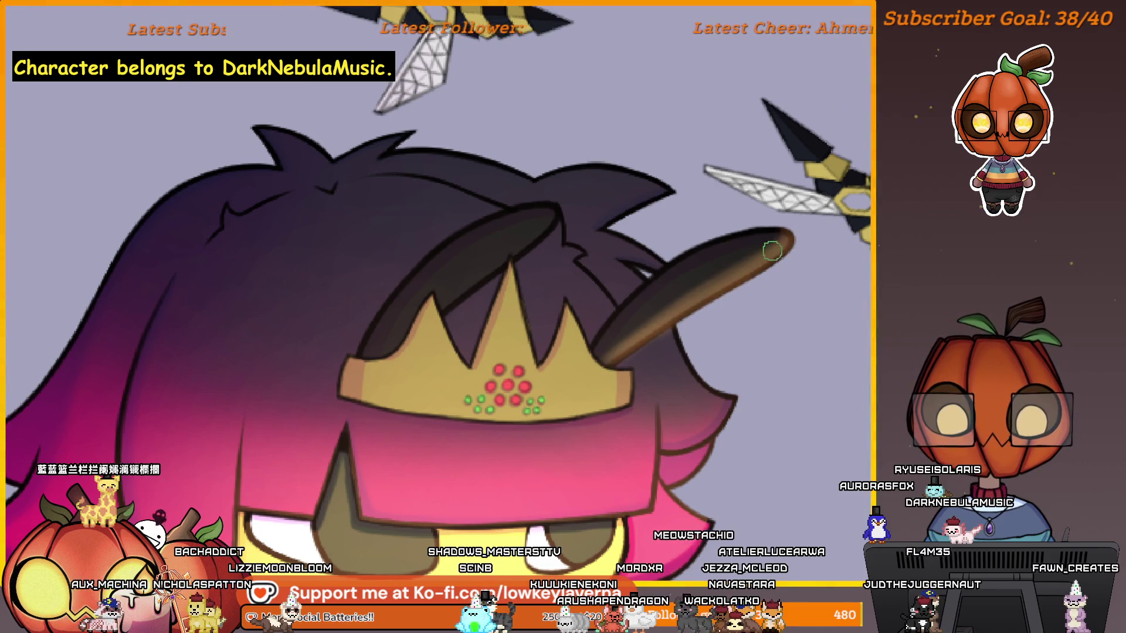
pyautogui.scroll(-3, 771, 251)
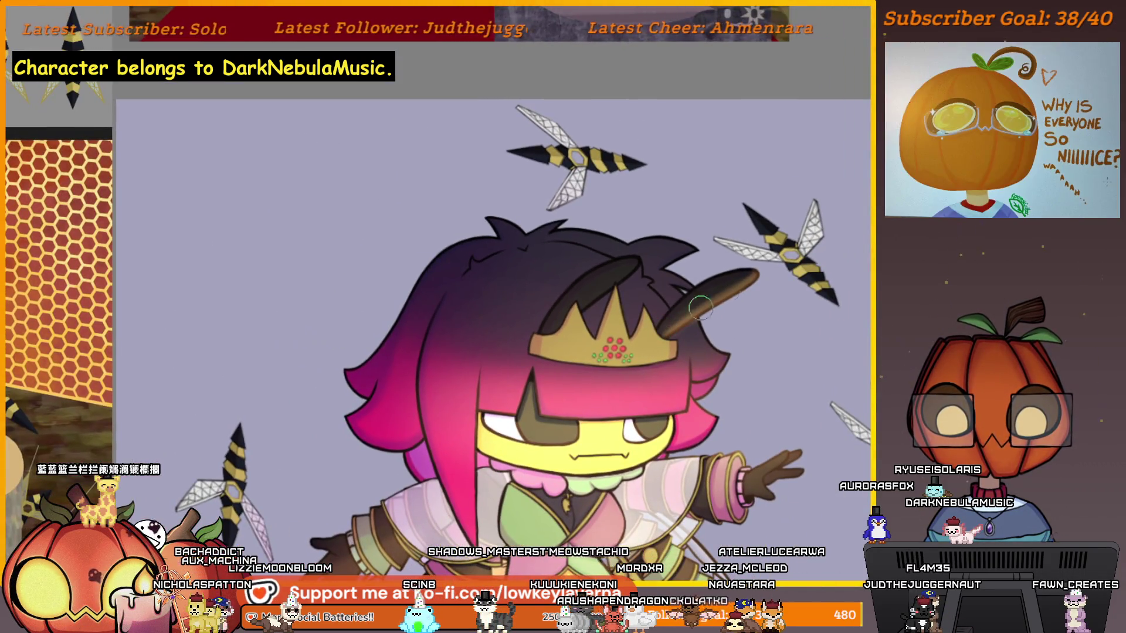
pyautogui.scroll(-1, 747, 287)
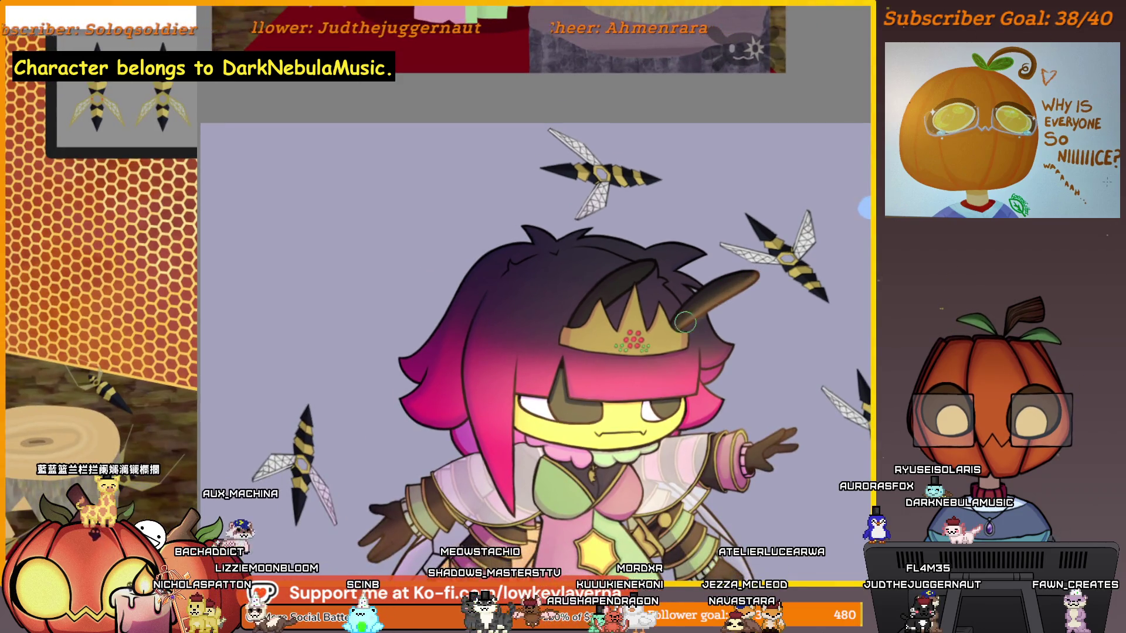
pyautogui.scroll(-5, 685, 321)
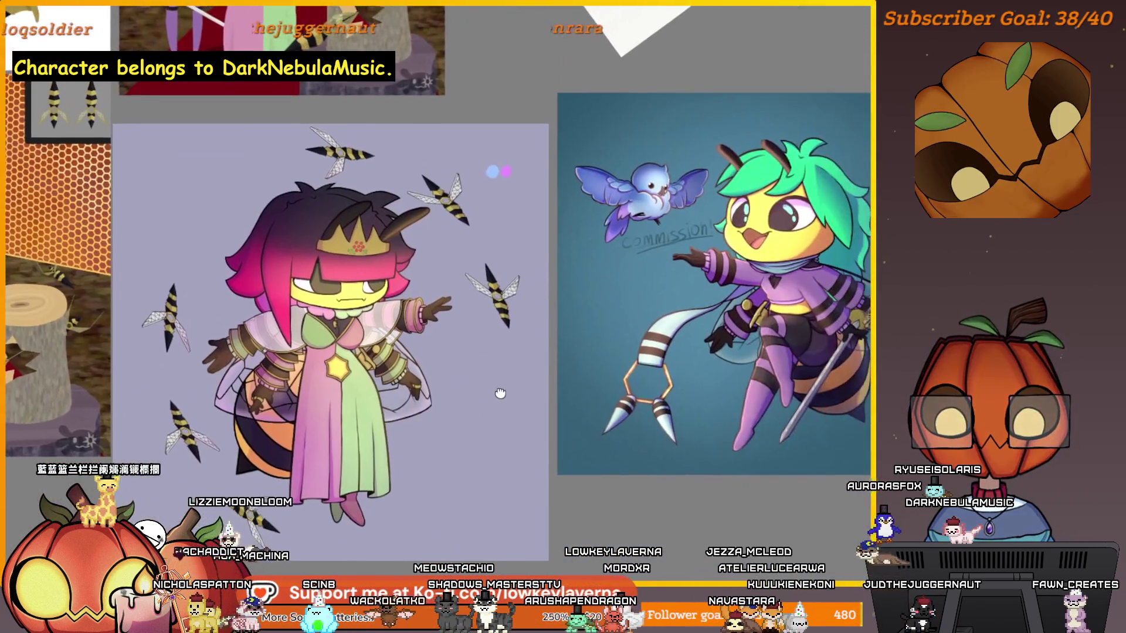
pyautogui.scroll(-2, 500, 393)
pyautogui.scroll(8, 685, 377)
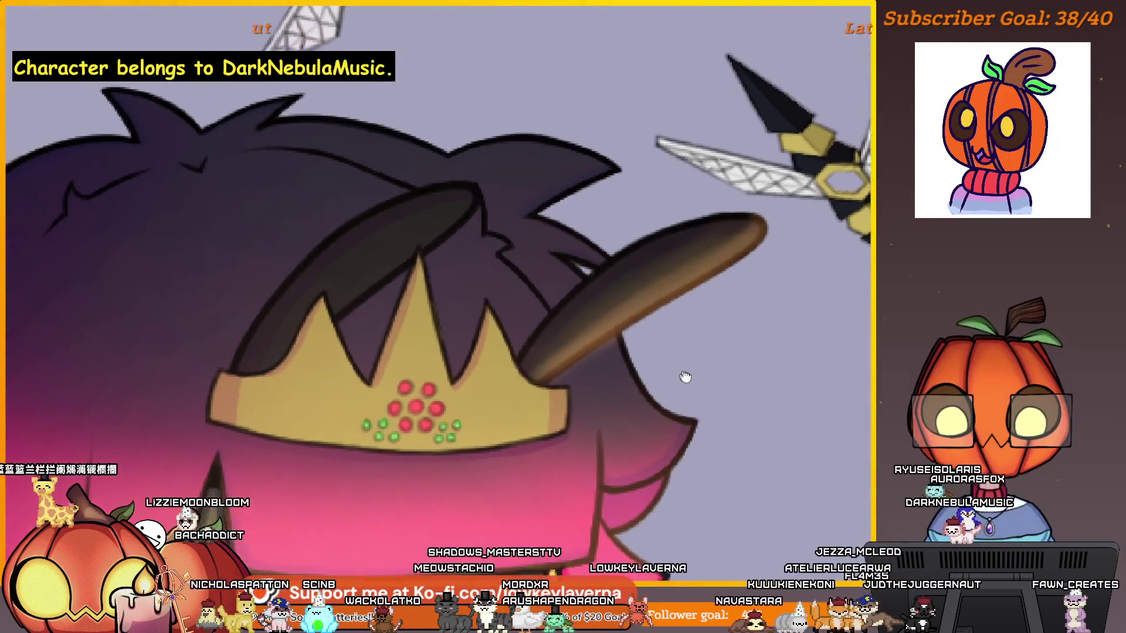
pyautogui.moveTo(684, 377); pyautogui.dragTo(678, 394)
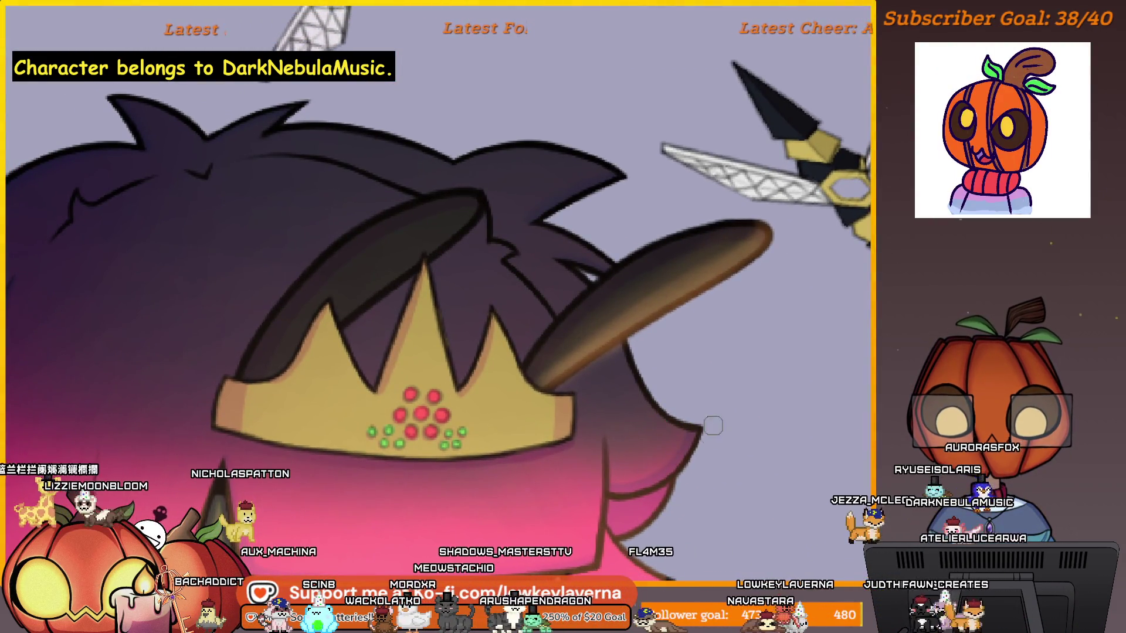
pyautogui.scroll(4, 651, 361)
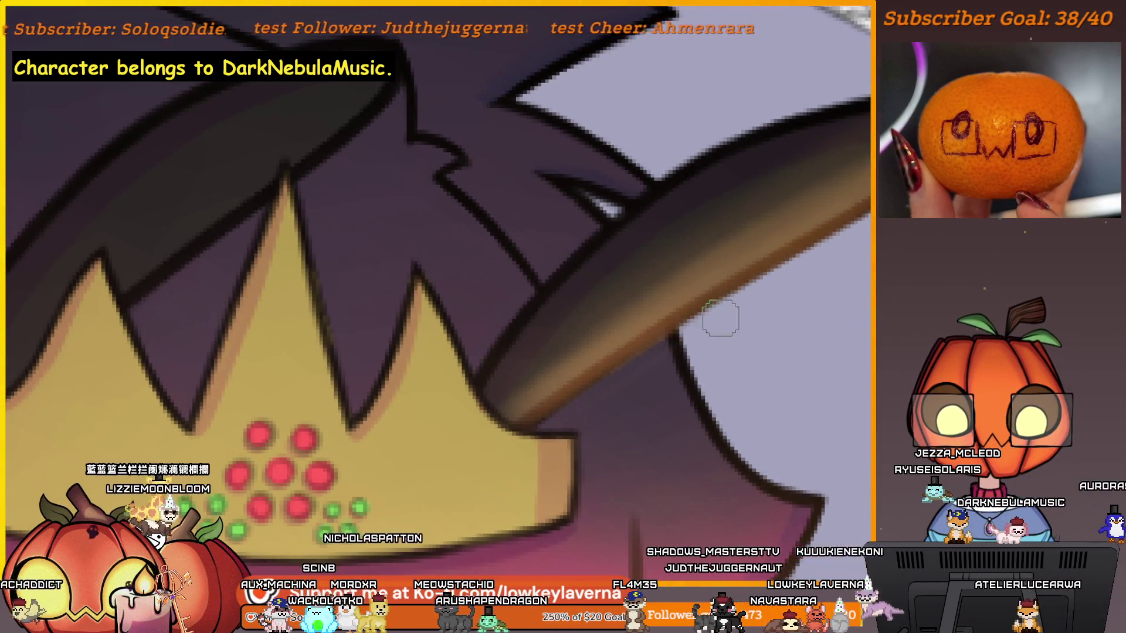
pyautogui.moveTo(597, 395)
pyautogui.mouseDown()
pyautogui.moveTo(729, 309)
pyautogui.moveTo(688, 309)
pyautogui.mouseUp()
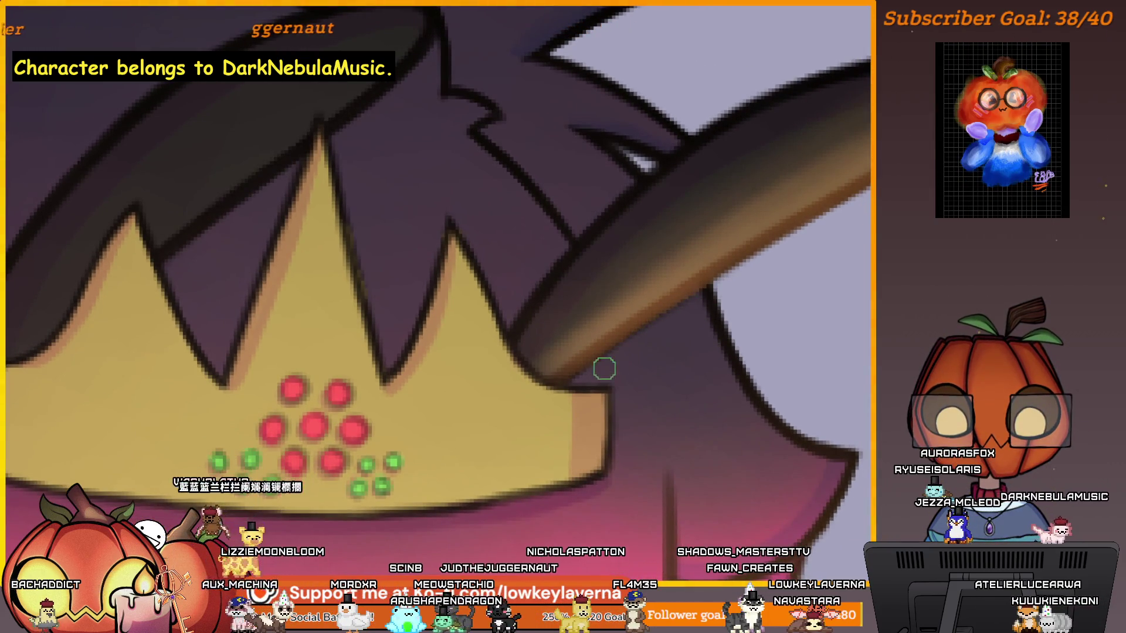
pyautogui.scroll(-5, 660, 247)
pyautogui.scroll(2, 660, 247)
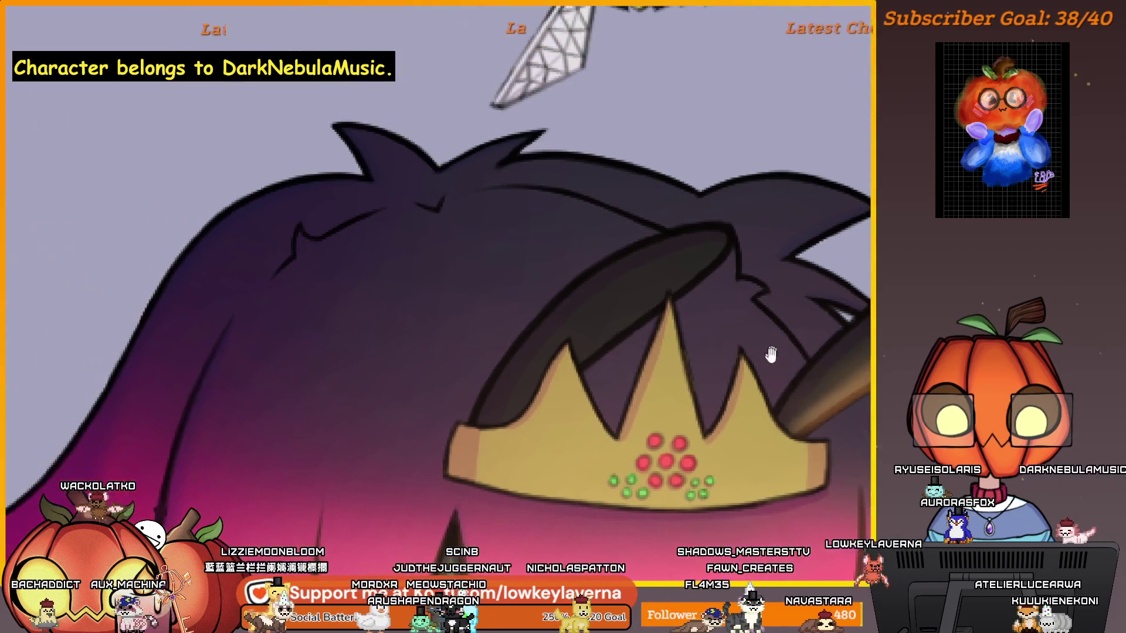
pyautogui.scroll(3, 639, 305)
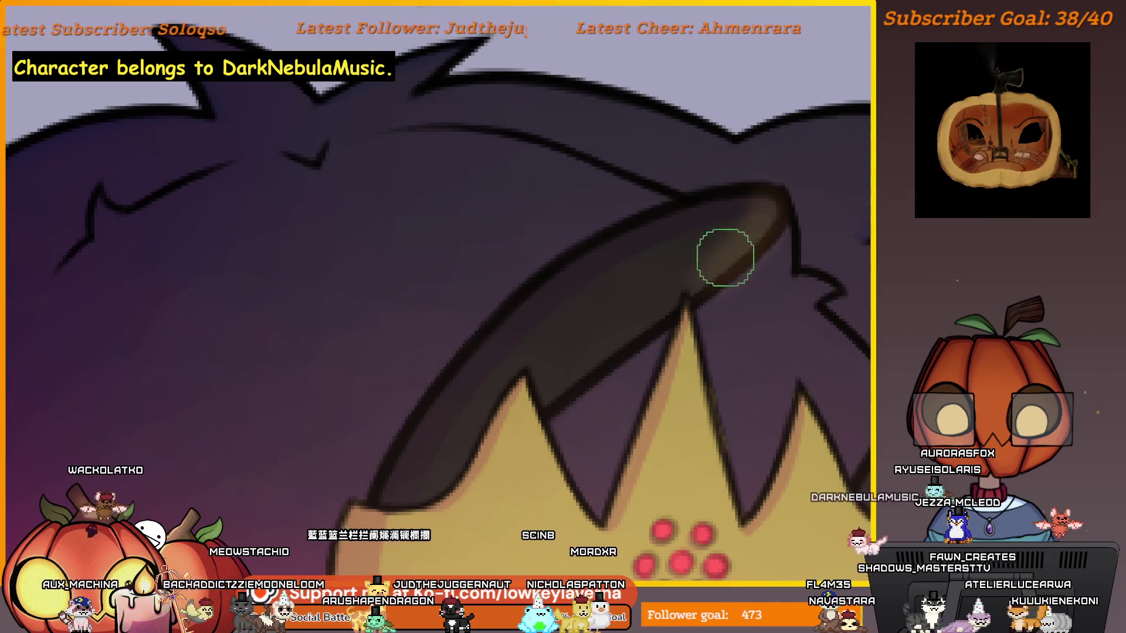
pyautogui.moveTo(768, 195)
pyautogui.mouseDown()
pyautogui.moveTo(607, 350)
pyautogui.moveTo(633, 334)
pyautogui.moveTo(539, 403)
pyautogui.mouseUp()
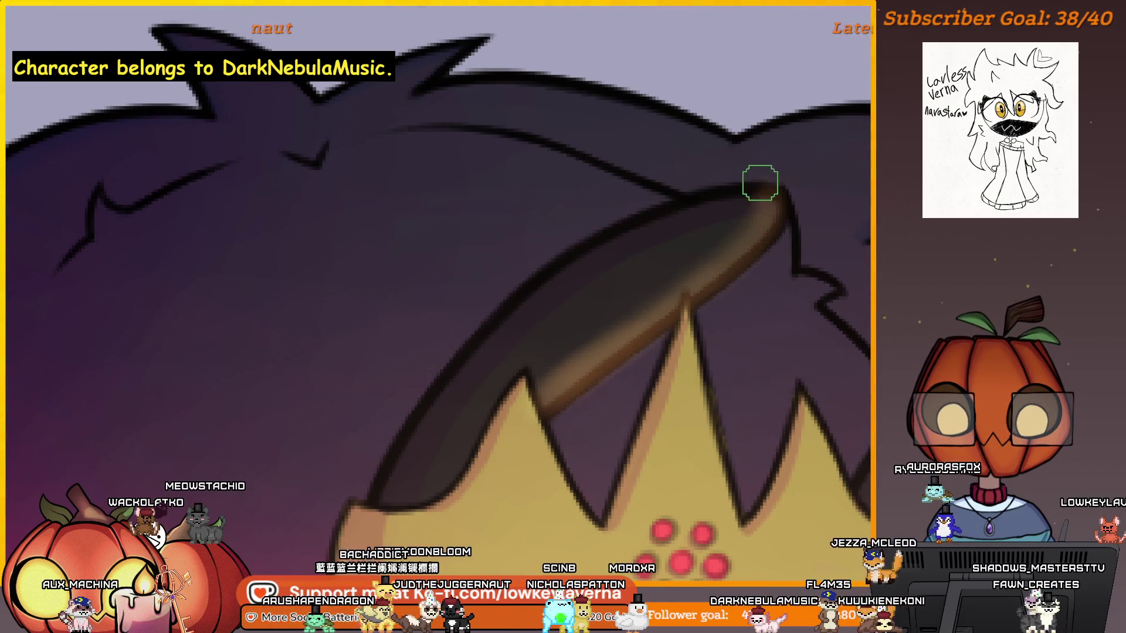
pyautogui.moveTo(759, 180); pyautogui.dragTo(659, 318)
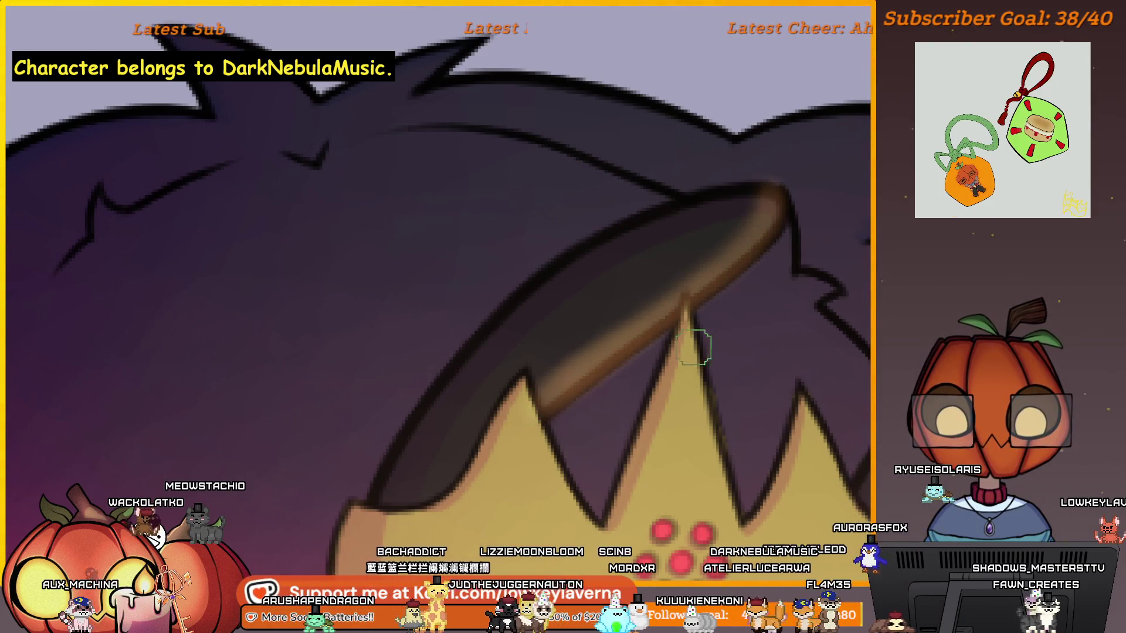
pyautogui.moveTo(577, 372); pyautogui.dragTo(767, 281)
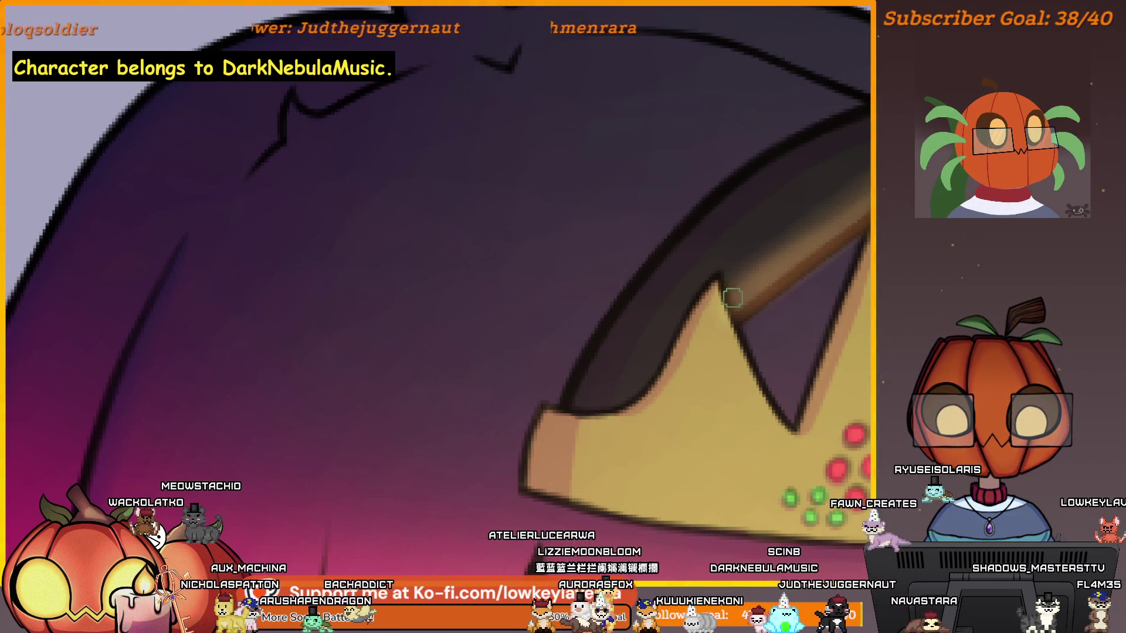
pyautogui.scroll(-2, 732, 298)
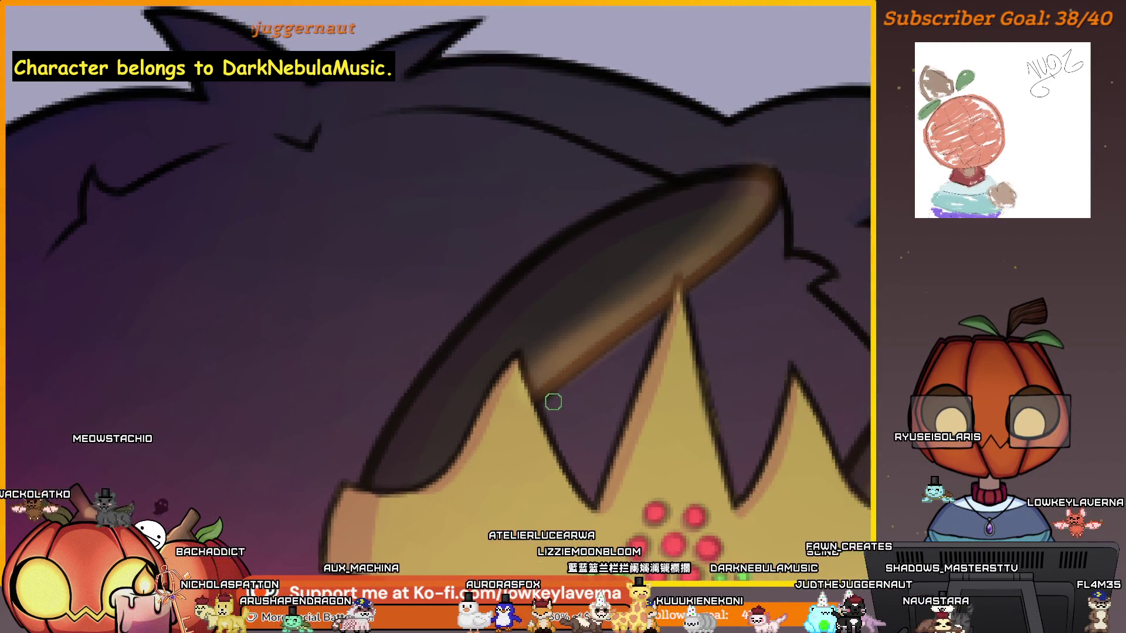
pyautogui.moveTo(649, 325); pyautogui.dragTo(674, 328)
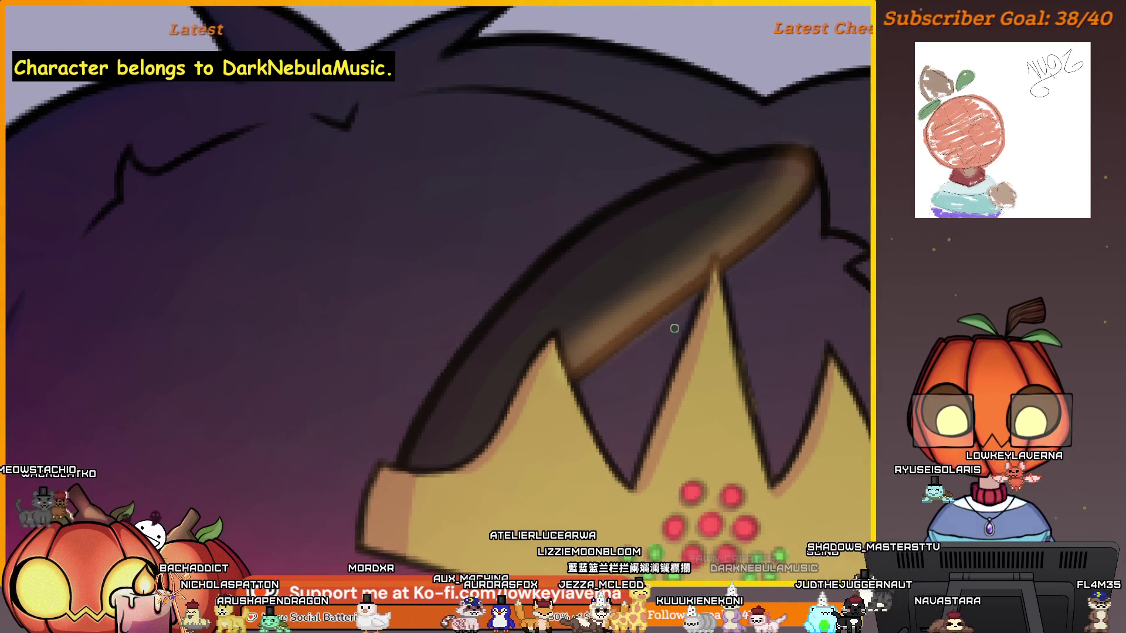
pyautogui.scroll(2, 653, 327)
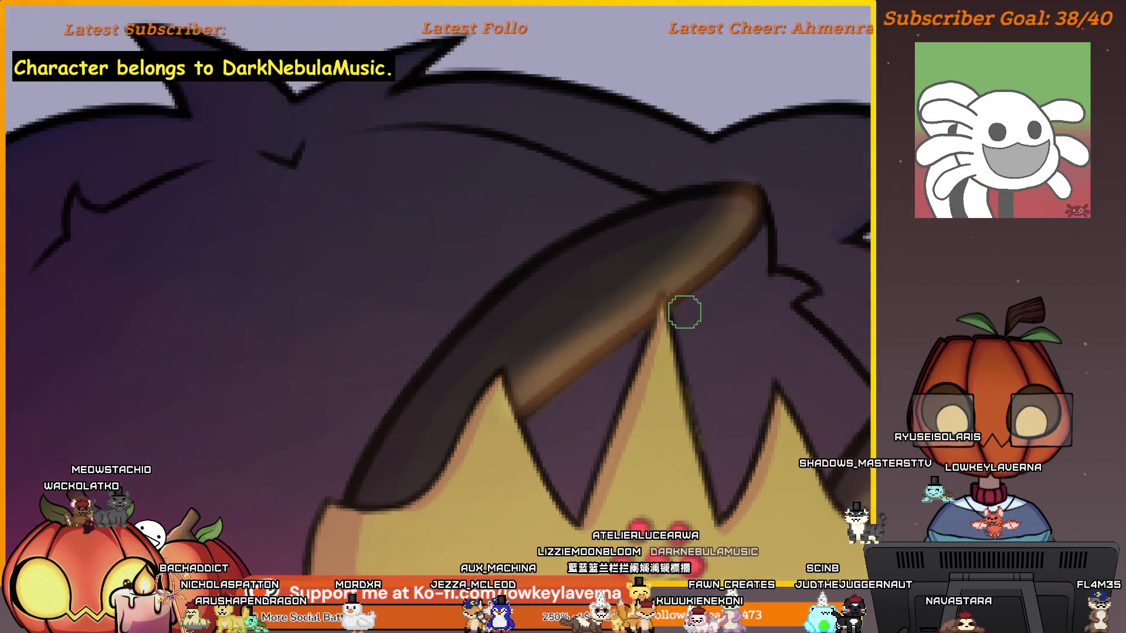
pyautogui.scroll(-2, 760, 231)
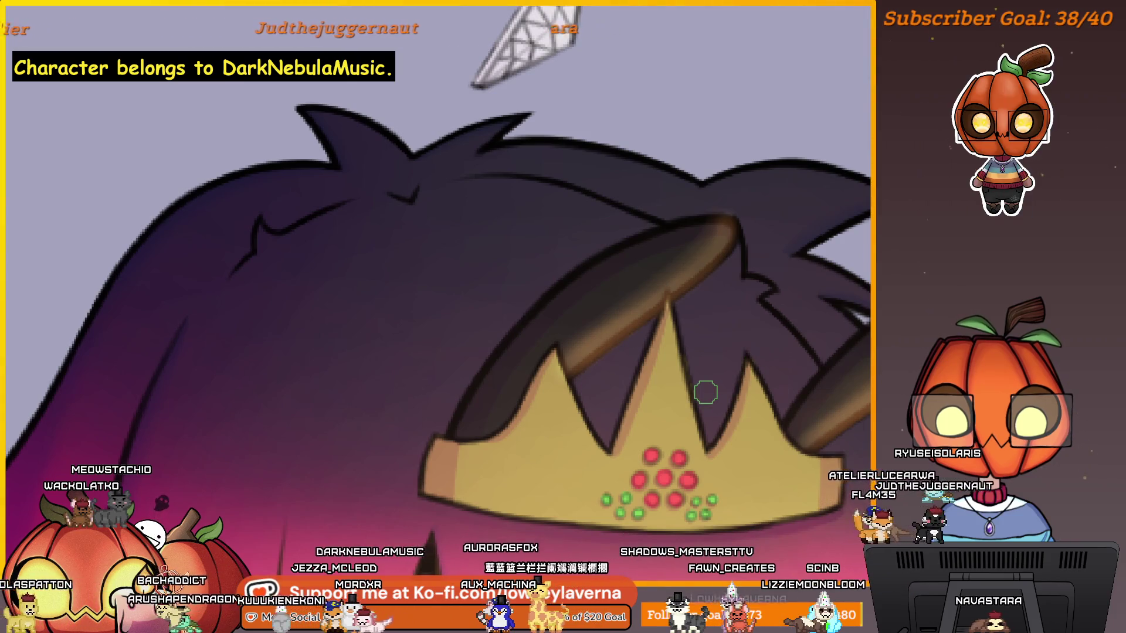
pyautogui.moveTo(490, 367); pyautogui.dragTo(141, 364)
pyautogui.scroll(-2, 411, 264)
pyautogui.scroll(4, 585, 176)
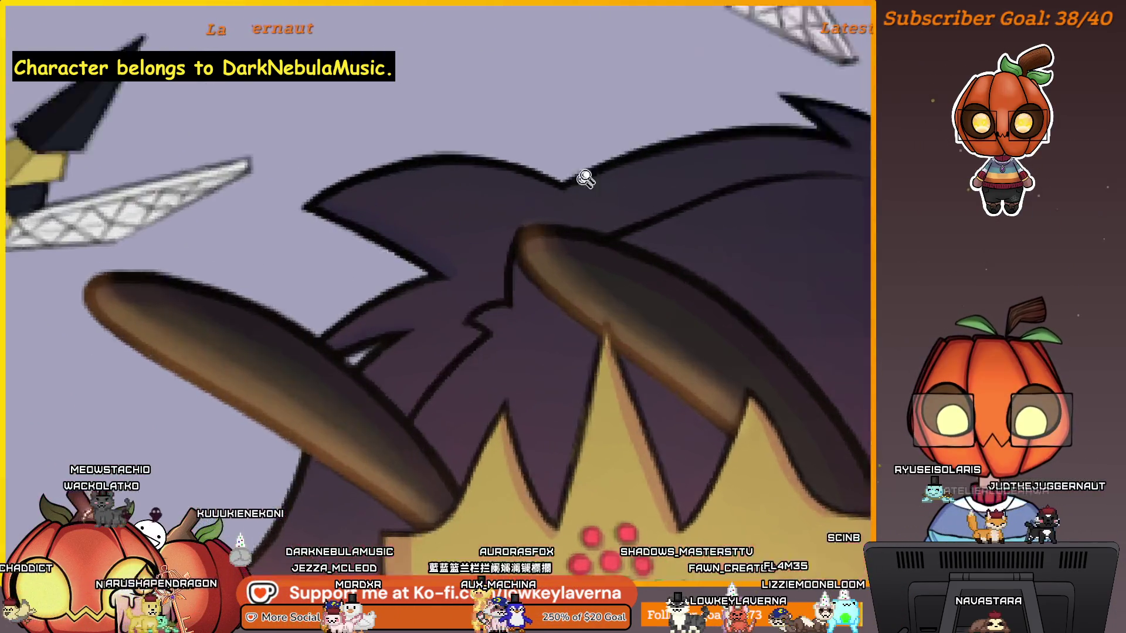
pyautogui.scroll(-5, 607, 341)
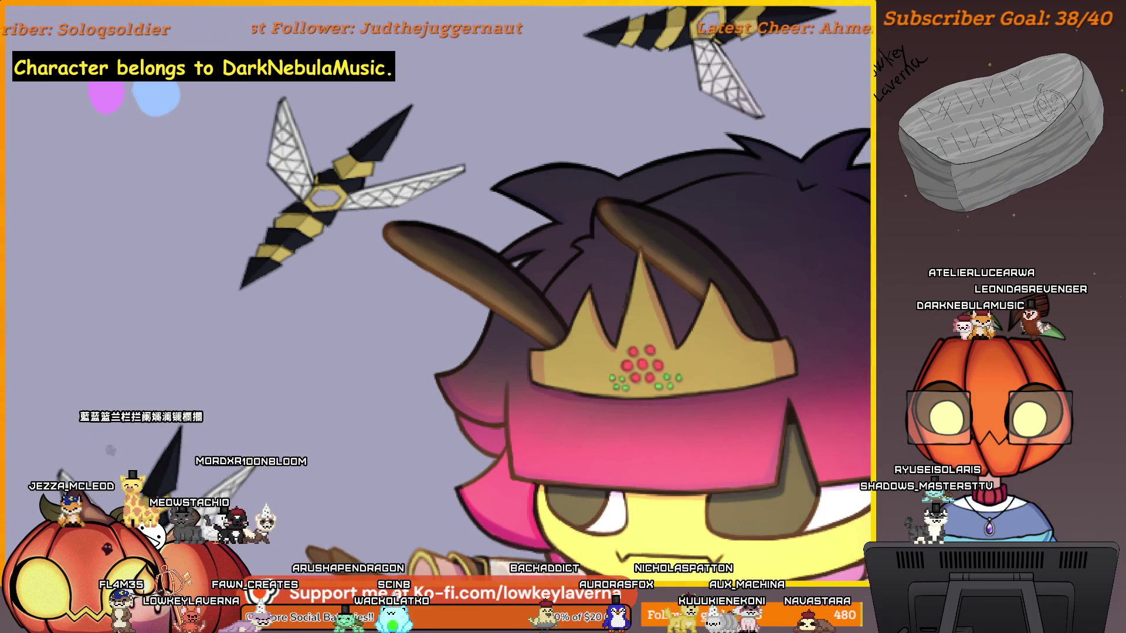
# Step: Zoom out past the bee queen, then into an empty lavender area of the canvas
pyautogui.scroll(-5, 620, 280)
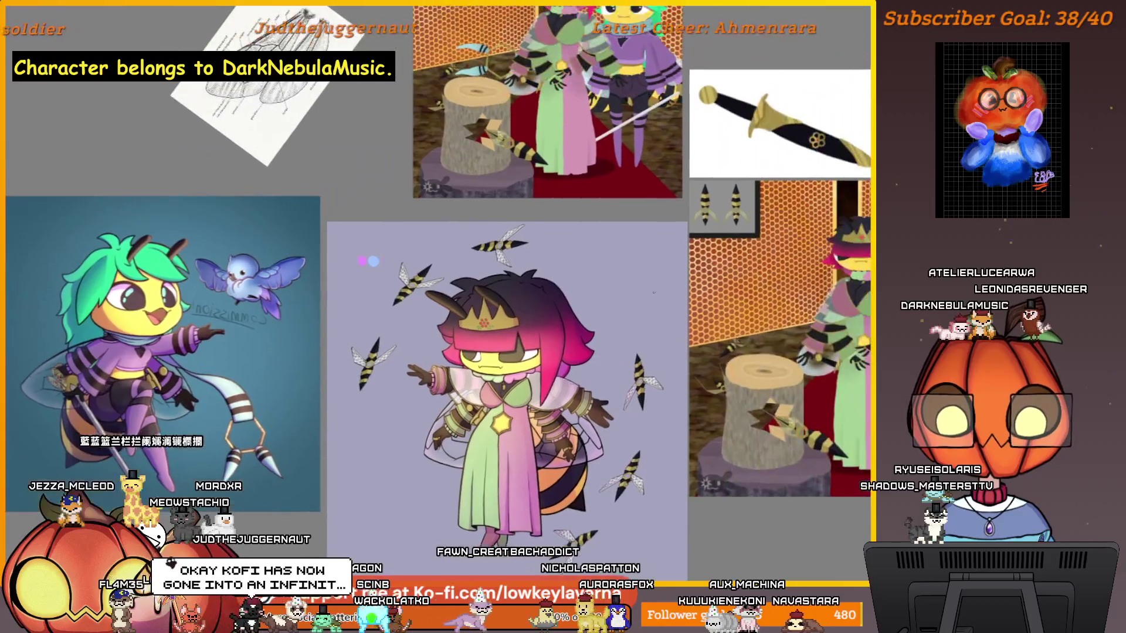
pyautogui.scroll(5, 711, 114)
pyautogui.scroll(3, 579, 326)
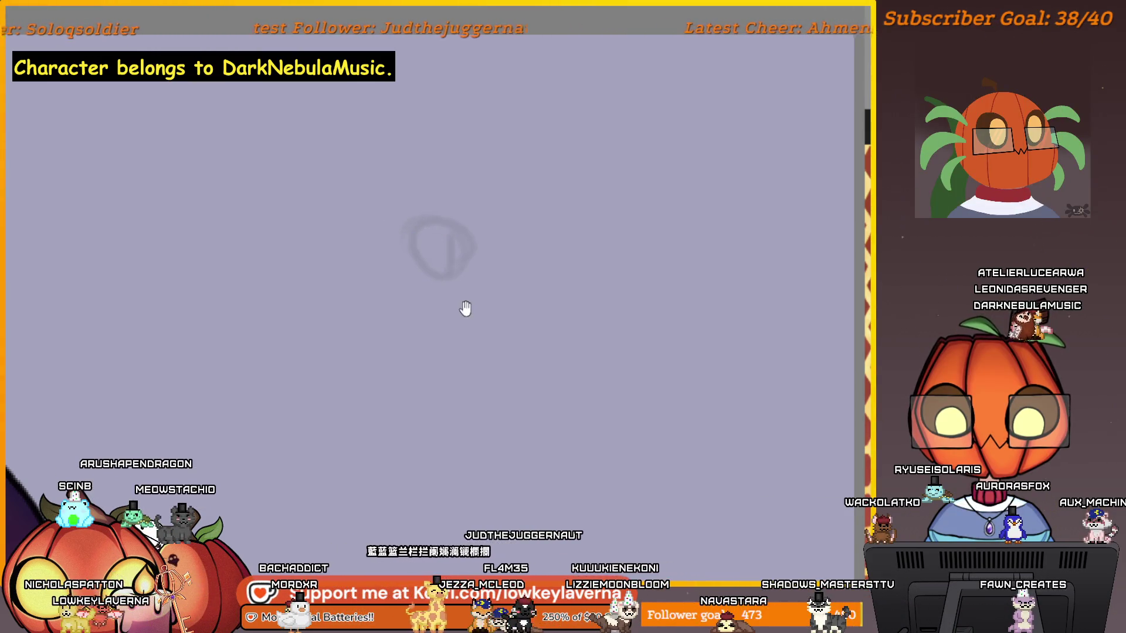
# Step: Undo the faint test circle and the curved trial stroke on the blank area
pyautogui.hotkey('ctrl', 'z')
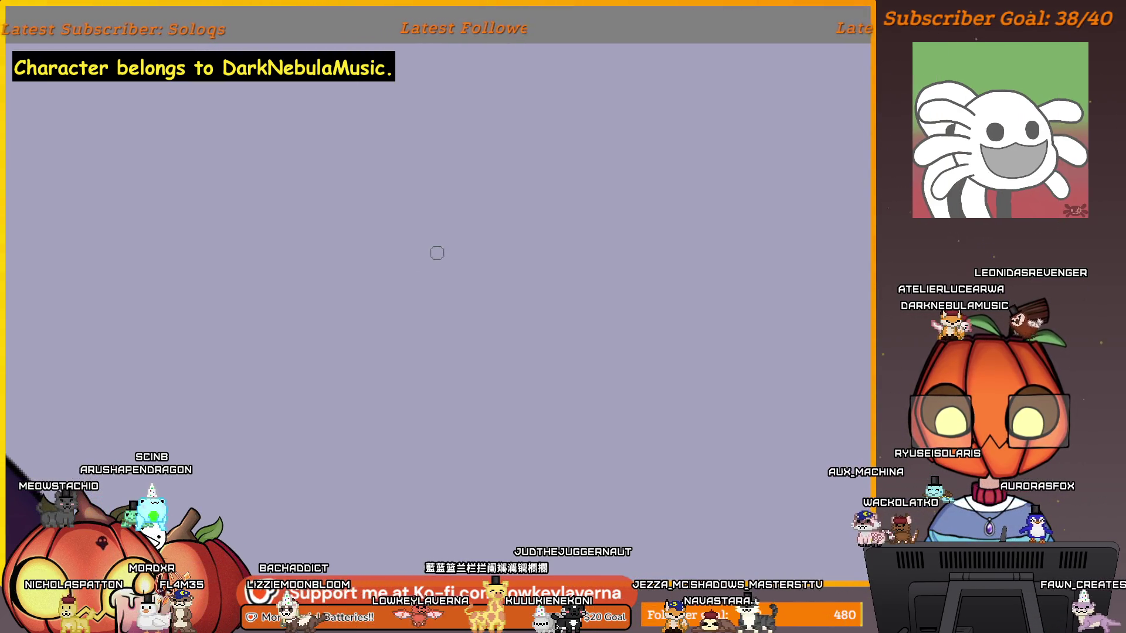
pyautogui.moveTo(476, 200); pyautogui.dragTo(518, 274)
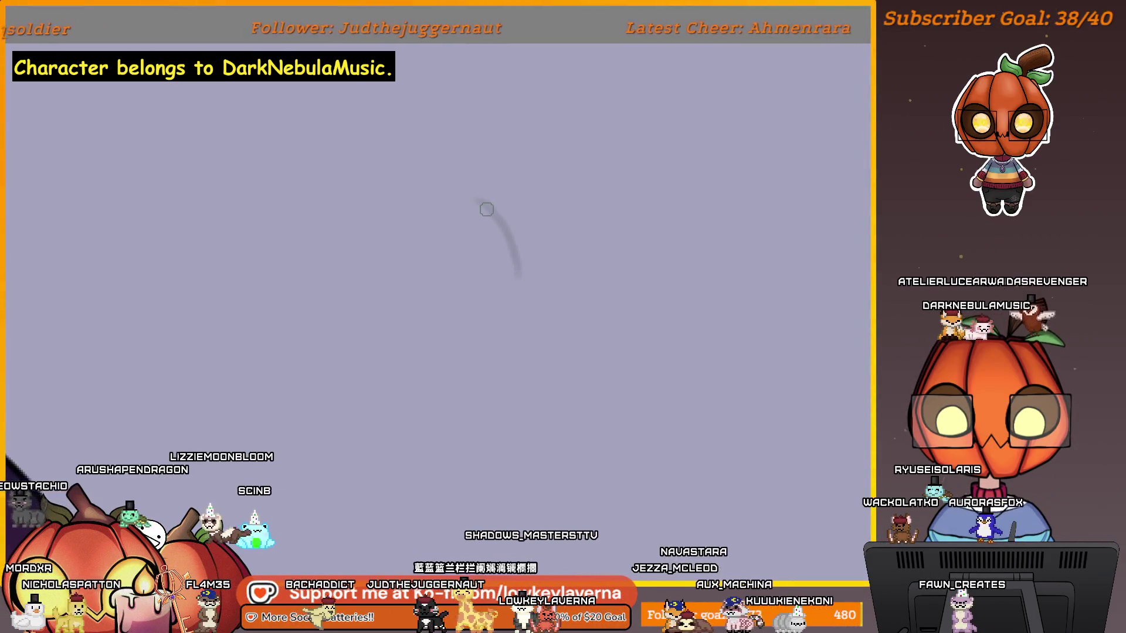
pyautogui.hotkey('ctrl', 'z')
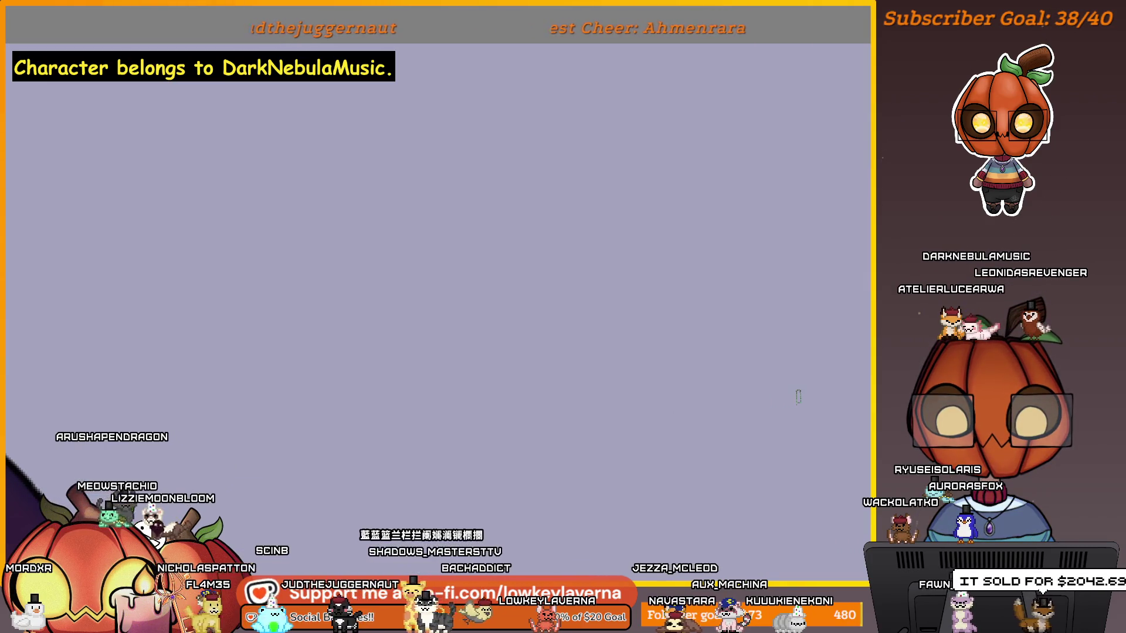
# Step: Switch to the eraser and move the view away from the queen artwork
pyautogui.scroll(-3, 575, 346)
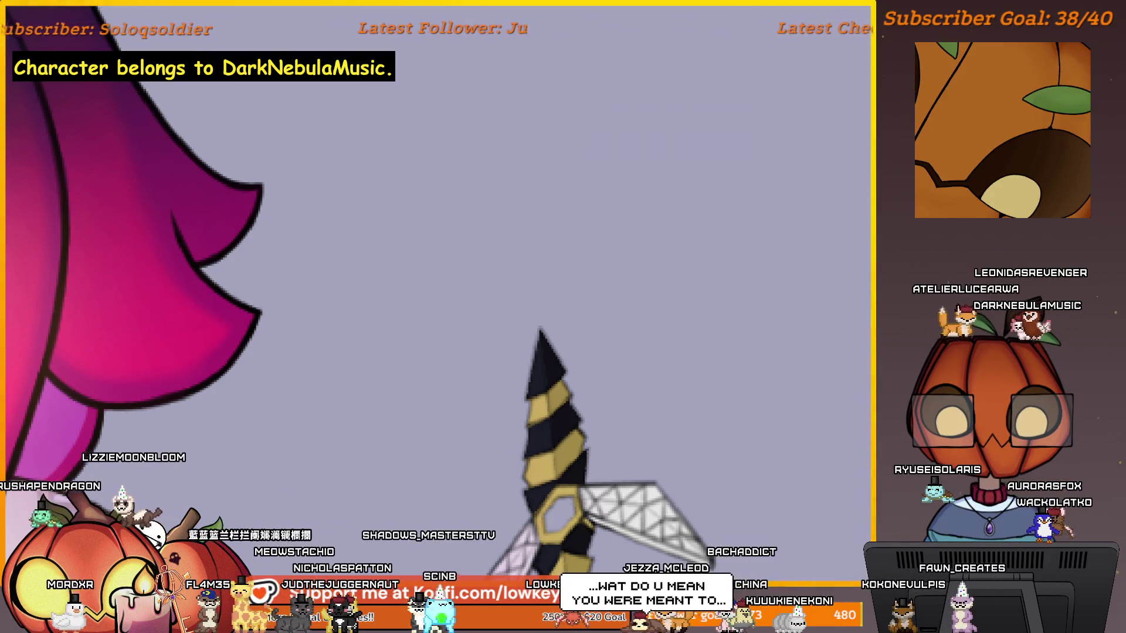
pyautogui.press('e')
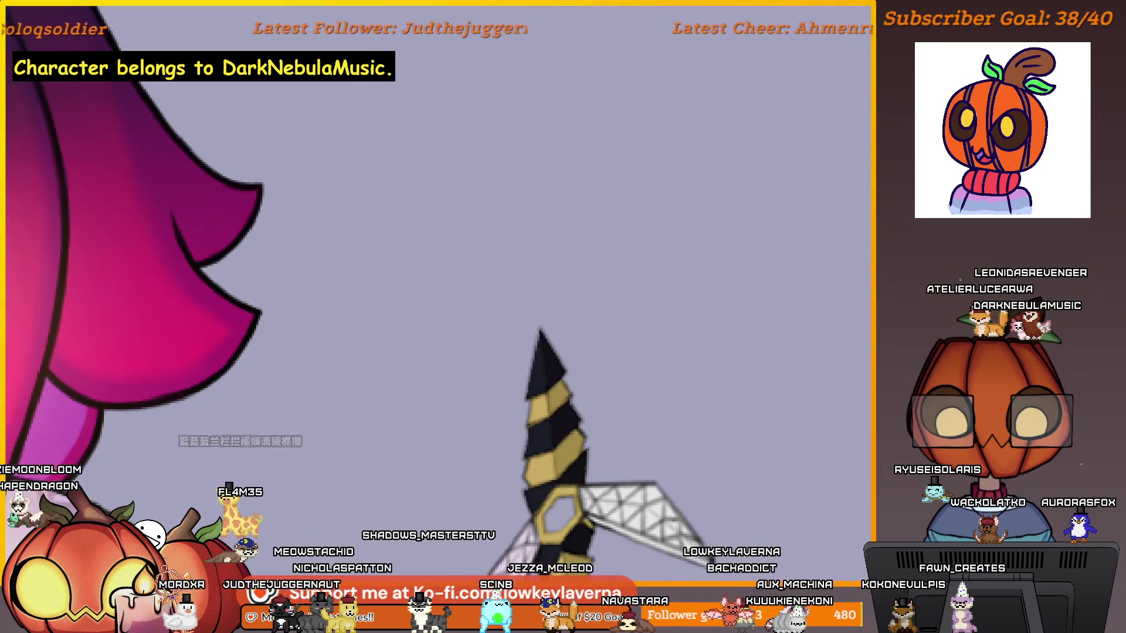
pyautogui.moveTo(651, 136)
pyautogui.mouseDown()
pyautogui.moveTo(573, 261)
pyautogui.moveTo(533, 272)
pyautogui.moveTo(556, 364)
pyautogui.moveTo(529, 305)
pyautogui.mouseUp()
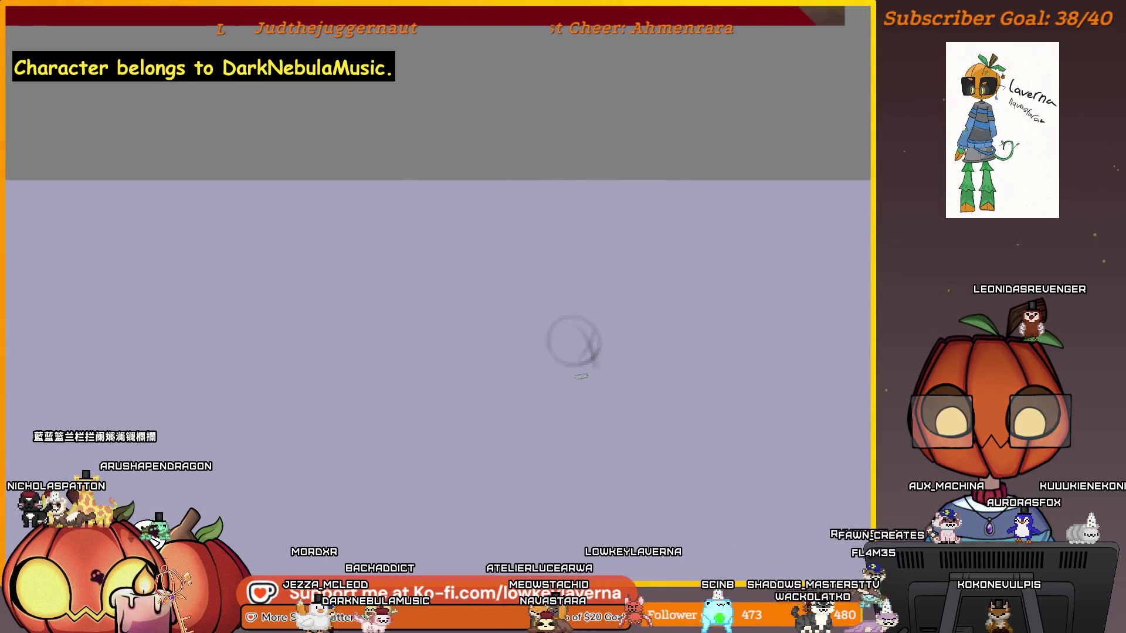
pyautogui.scroll(-2, 623, 391)
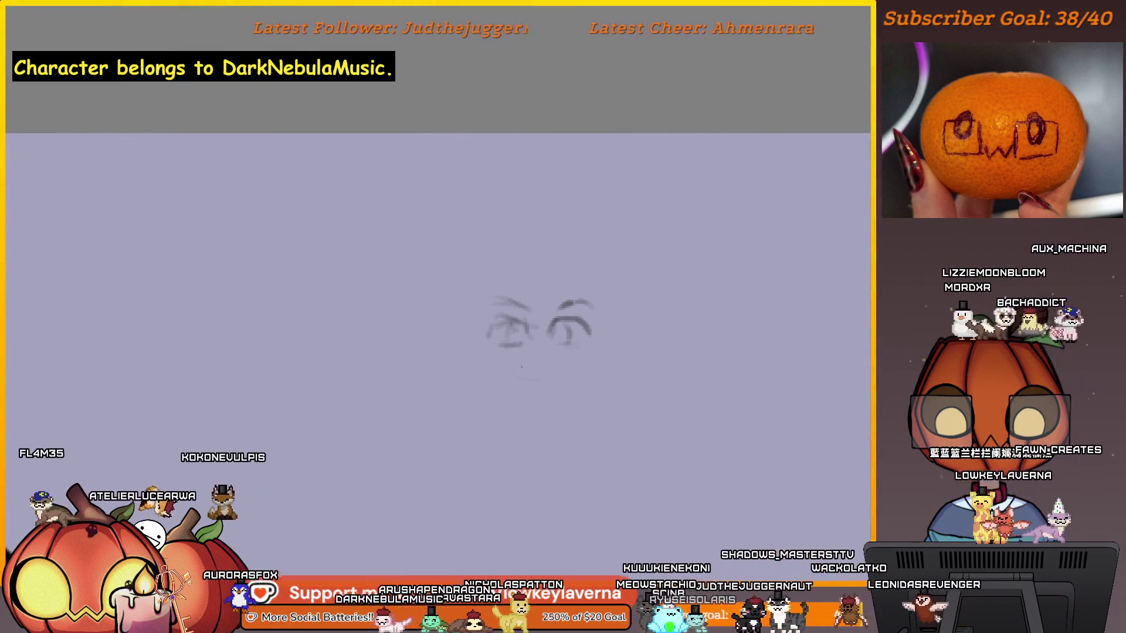
# Step: Add a small mouth, extend the left ear, and draw the curving body and right ear
pyautogui.moveTo(525, 360); pyautogui.dragTo(579, 374)
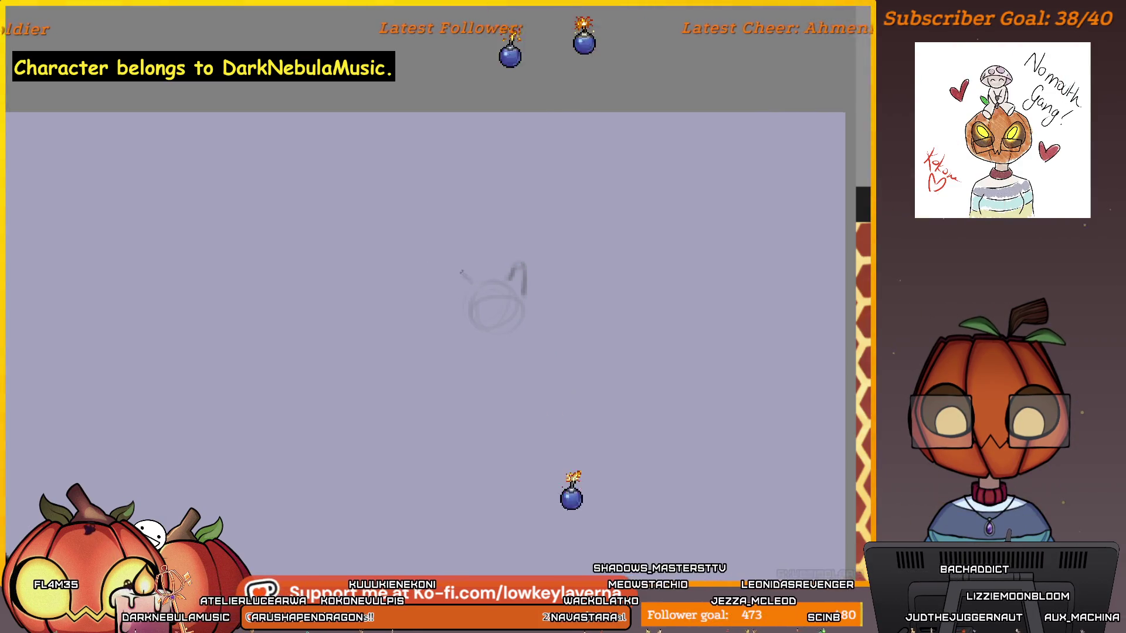
pyautogui.moveTo(458, 301)
pyautogui.mouseDown()
pyautogui.moveTo(447, 269)
pyautogui.moveTo(473, 275)
pyautogui.mouseUp()
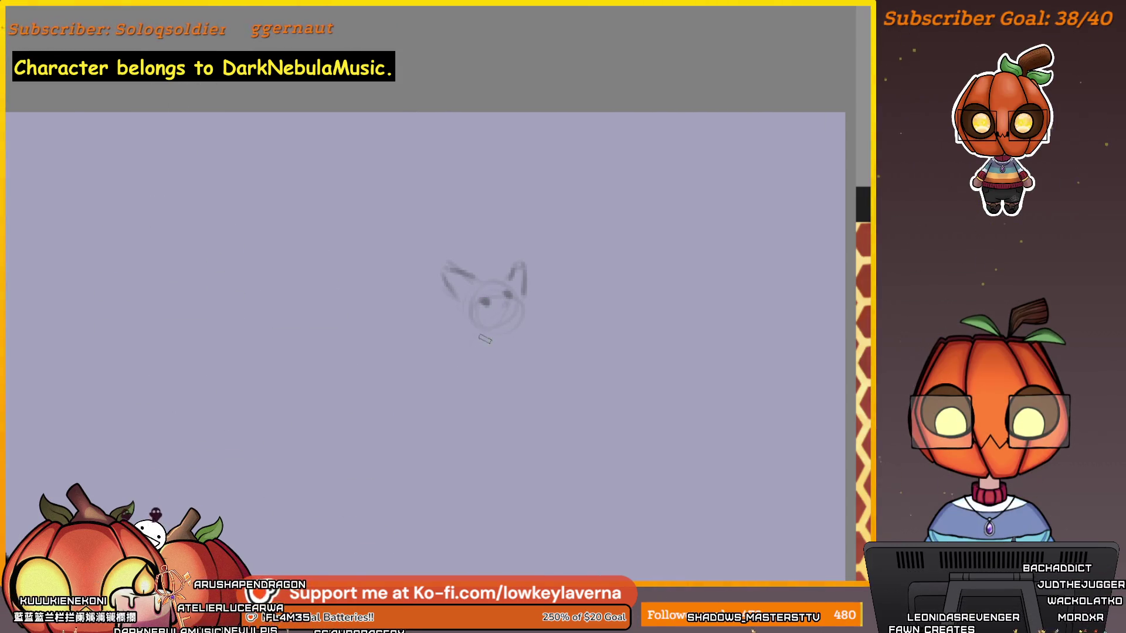
pyautogui.moveTo(483, 340)
pyautogui.mouseDown()
pyautogui.moveTo(453, 391)
pyautogui.moveTo(473, 415)
pyautogui.mouseUp()
pyautogui.moveTo(511, 289); pyautogui.dragTo(525, 296)
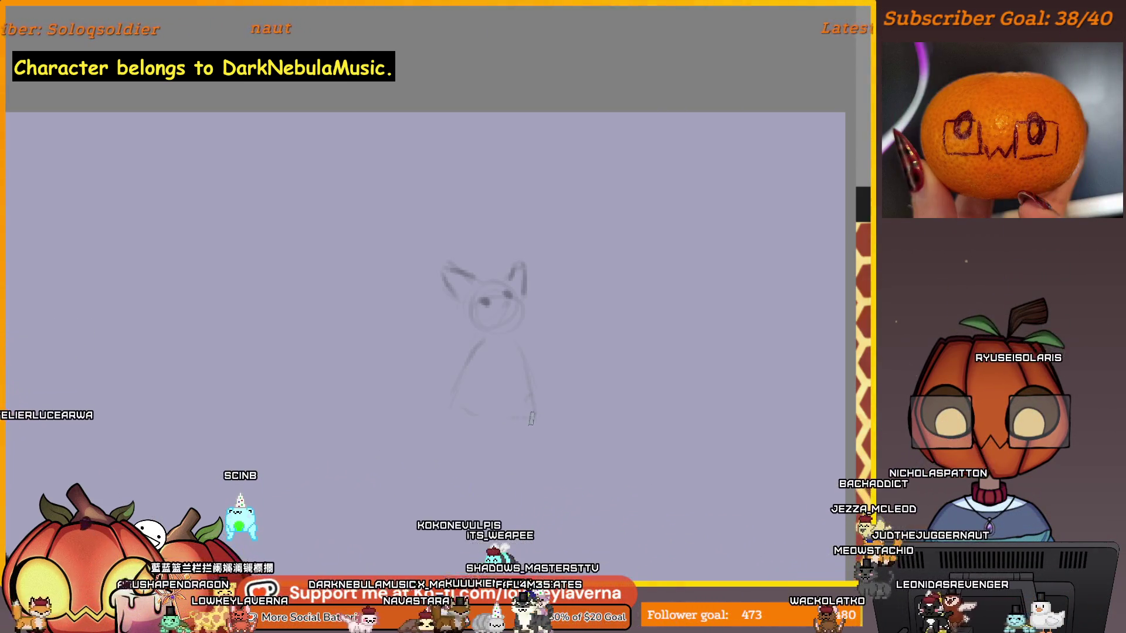
# Step: Close and darken the body's bottom edge, then sketch the tail, sitting legs and refined left ear
pyautogui.moveTo(532, 419); pyautogui.dragTo(471, 414)
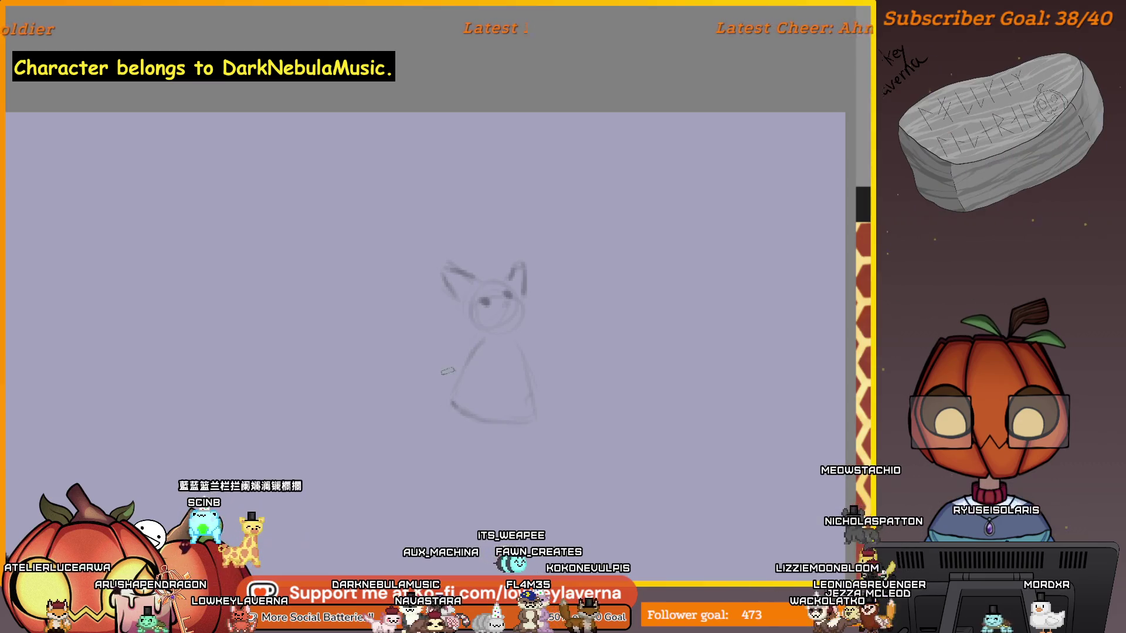
pyautogui.moveTo(451, 405); pyautogui.dragTo(454, 383)
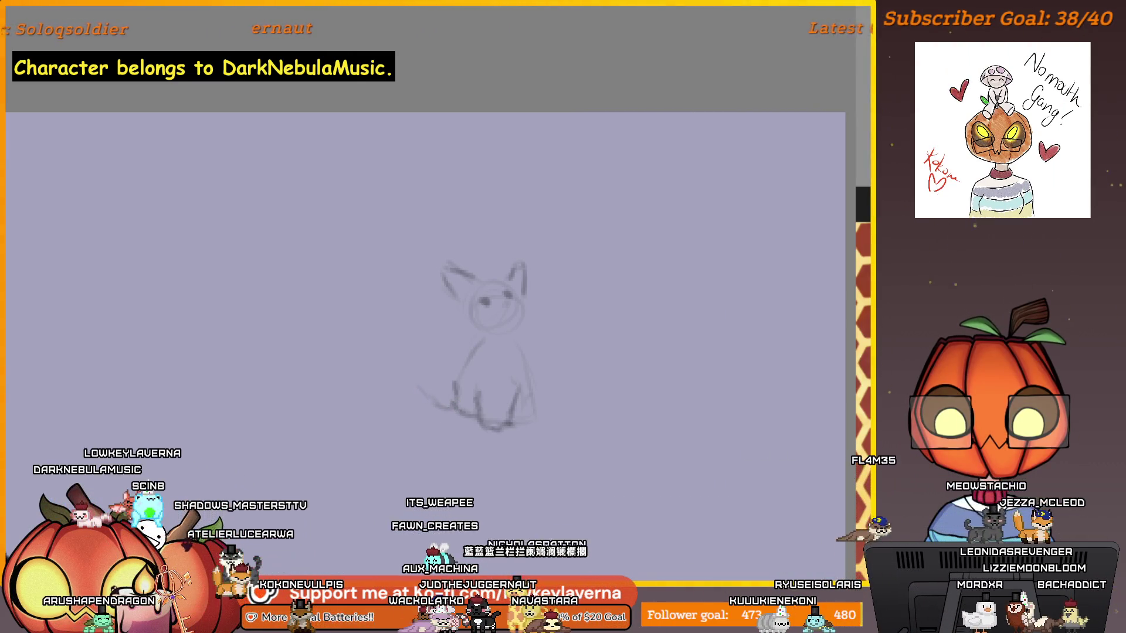
pyautogui.moveTo(404, 408); pyautogui.dragTo(390, 338)
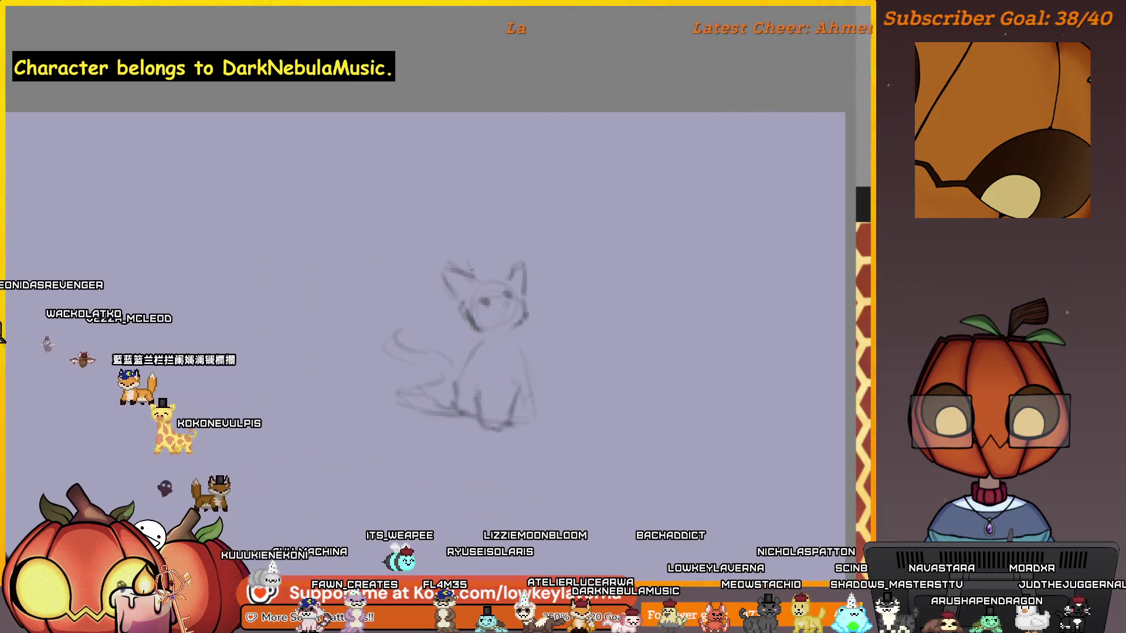
pyautogui.moveTo(467, 257); pyautogui.dragTo(469, 276)
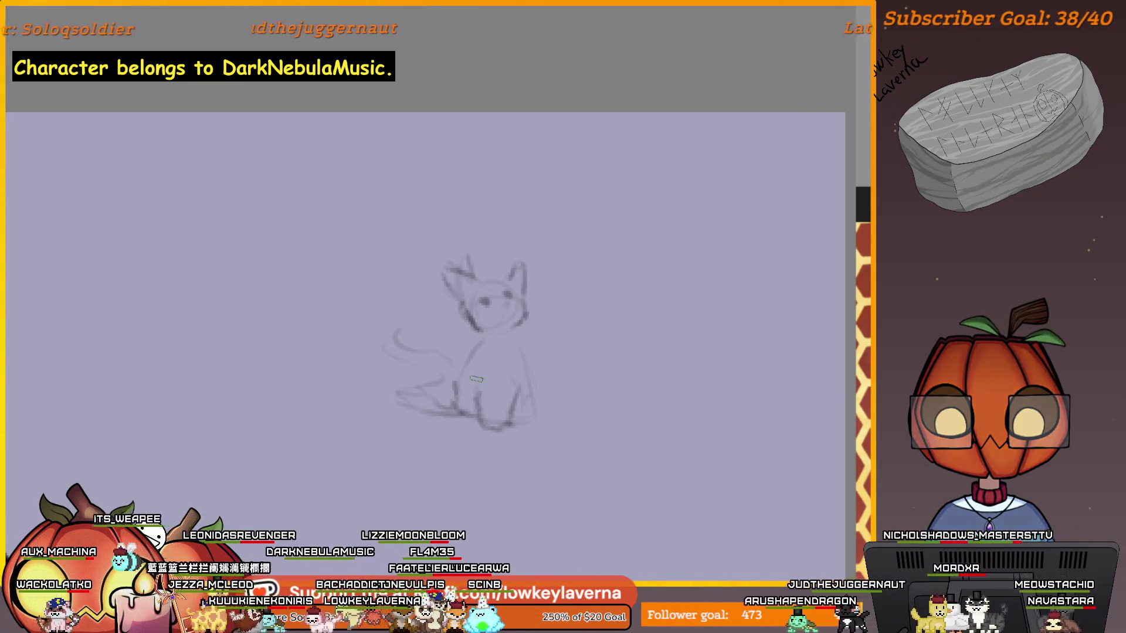
# Step: Make the brush smaller, then larger again
pyautogui.press('p')
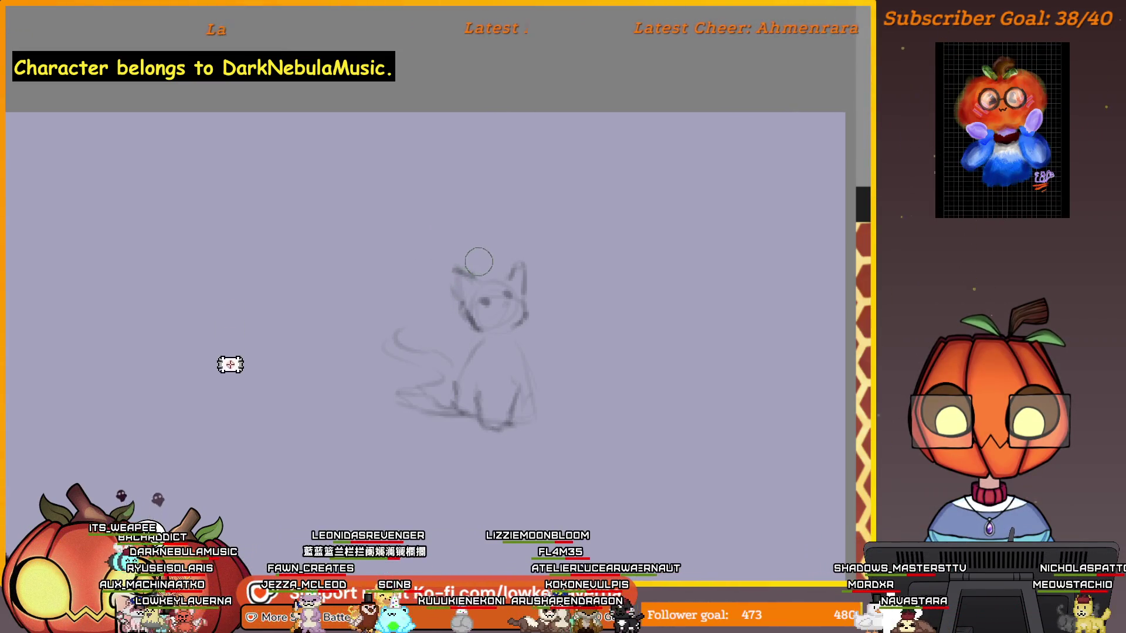
pyautogui.press('e')
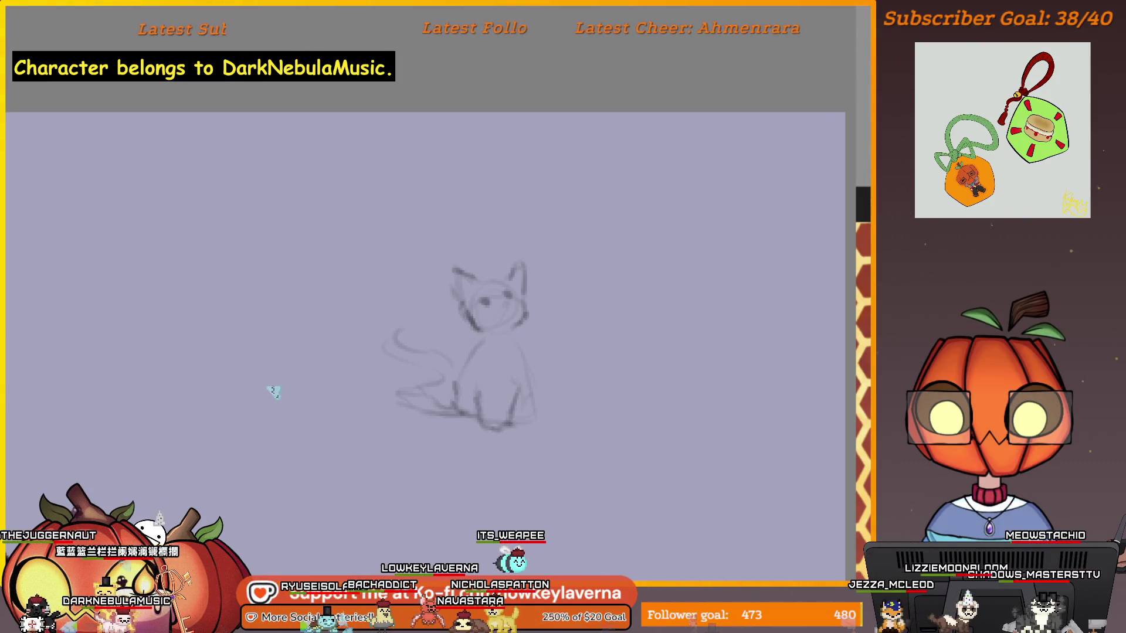
pyautogui.scroll(3, 575, 382)
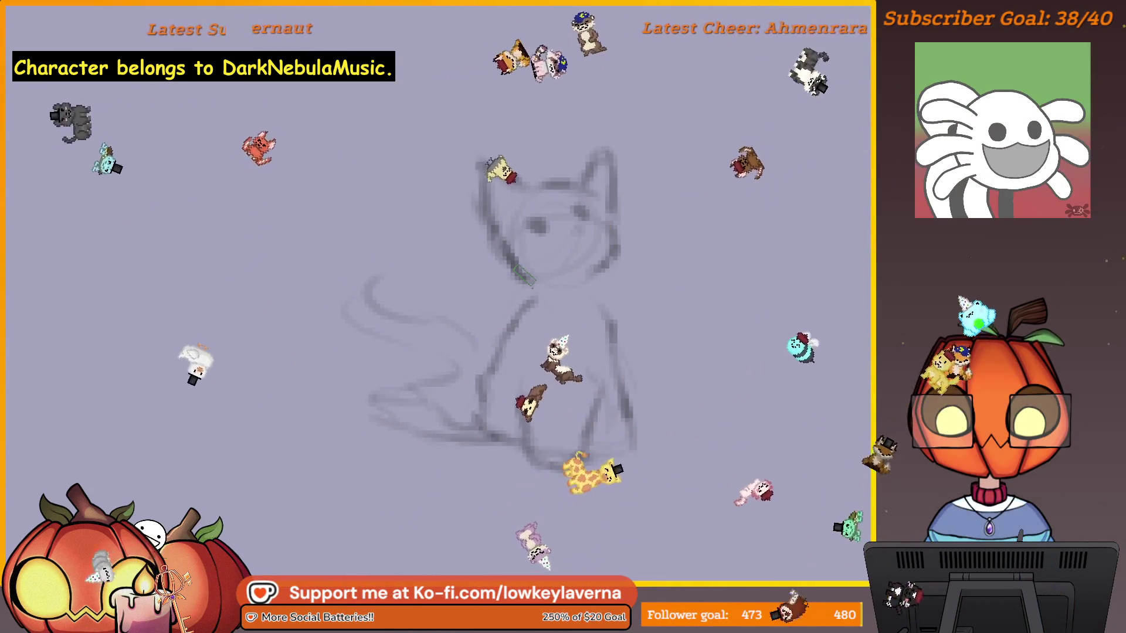
# Step: Enlarge the eraser and wipe away the entire gray cat sketch, starting from the head
pyautogui.press('e')
pyautogui.press('[')
pyautogui.press('[')
pyautogui.press('[')
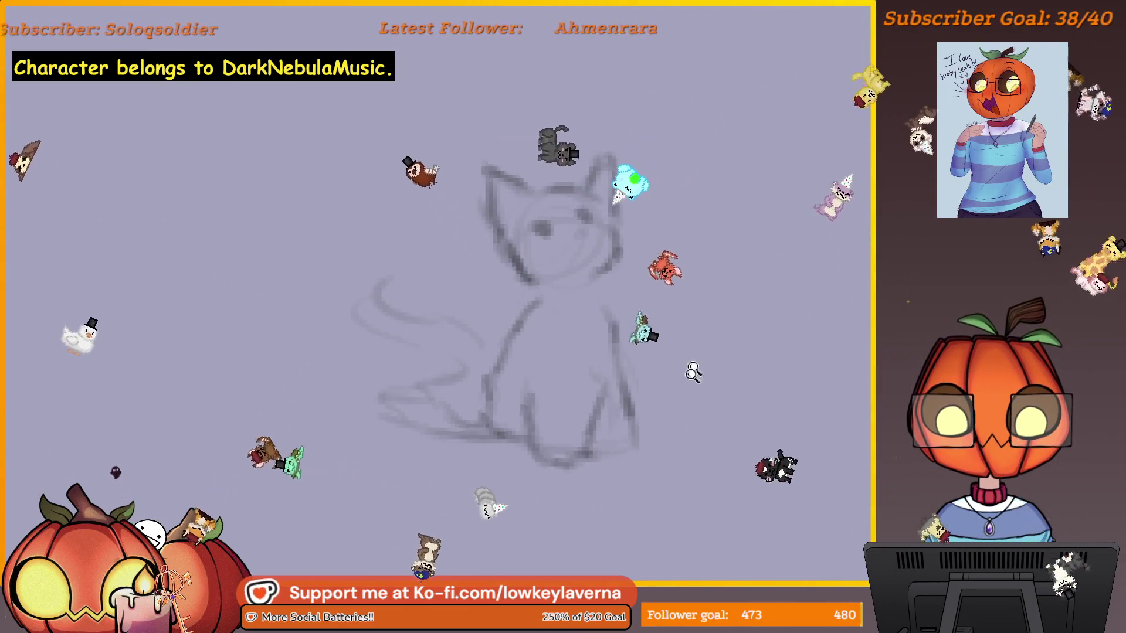
pyautogui.scroll(-2, 710, 452)
pyautogui.press(']')
pyautogui.press(']')
pyautogui.moveTo(663, 342)
pyautogui.mouseDown()
pyautogui.moveTo(571, 306)
pyautogui.moveTo(608, 432)
pyautogui.moveTo(592, 410)
pyautogui.mouseUp()
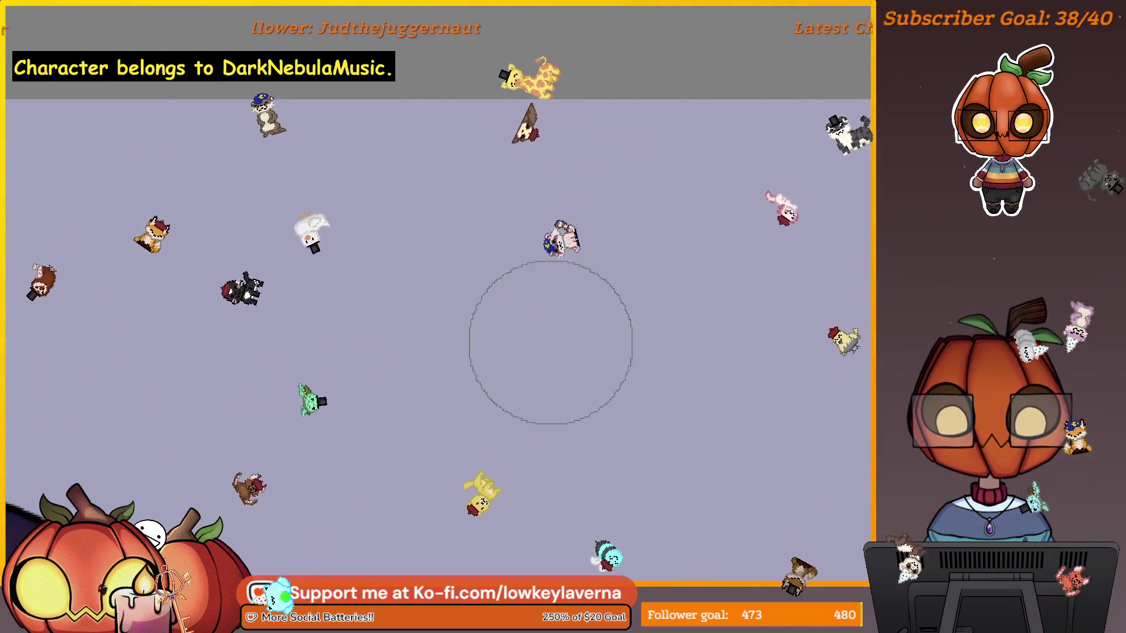
pyautogui.press(']')
pyautogui.press(']')
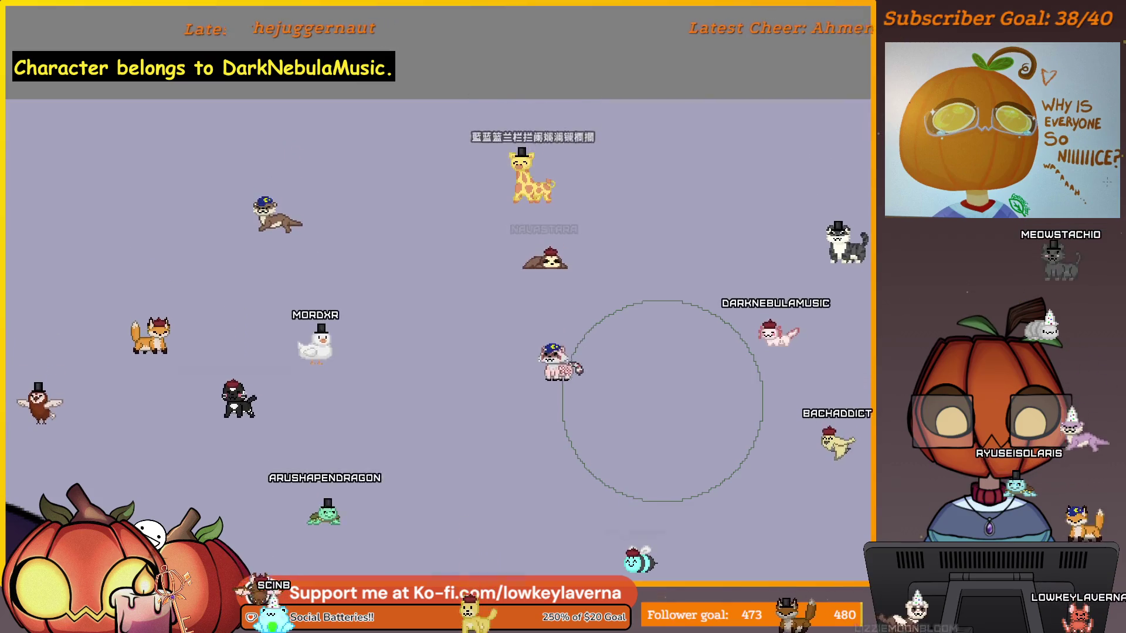
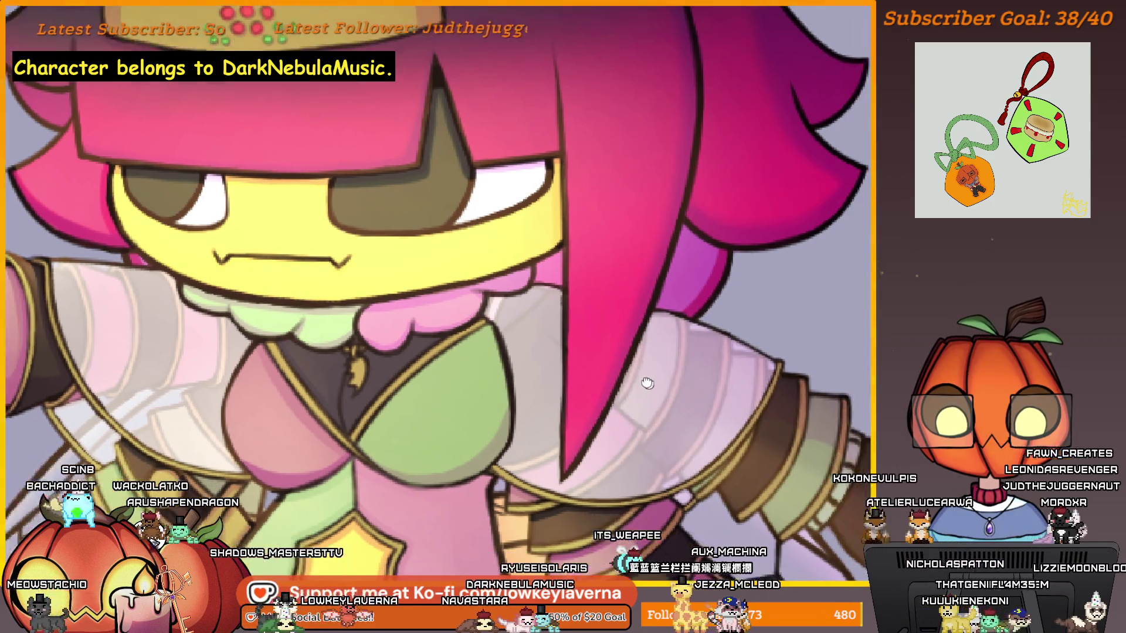
# Step: Shrink the brush, then pan and zoom over the collar, crown and face to inspect them
pyautogui.moveTo(647, 383); pyautogui.dragTo(638, 380)
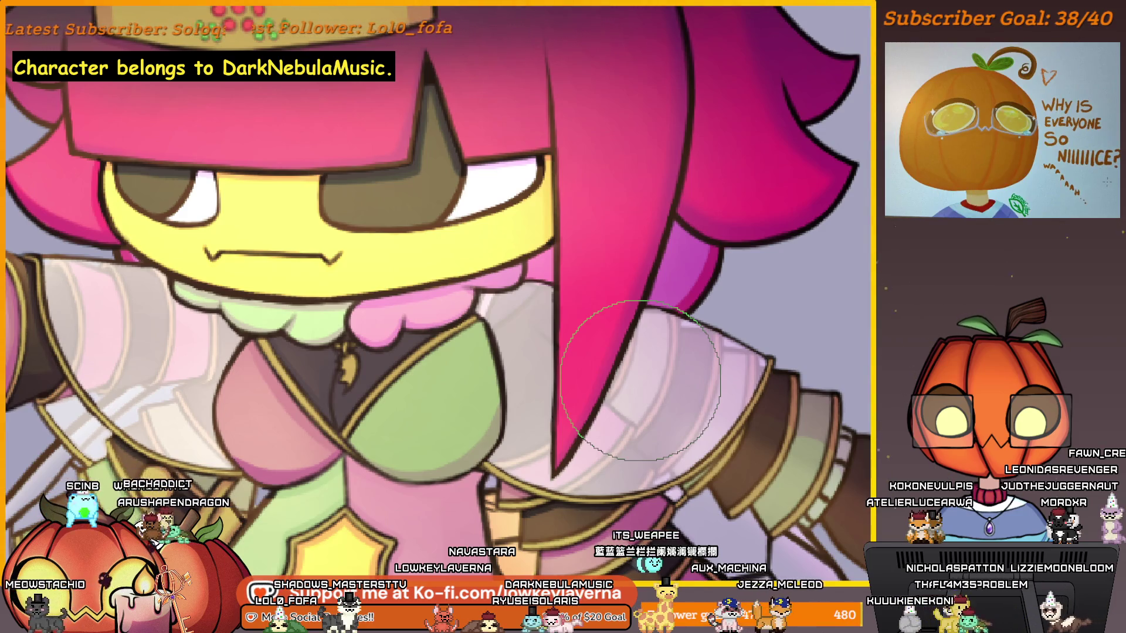
pyautogui.press('[')
pyautogui.press('[')
pyautogui.press('[')
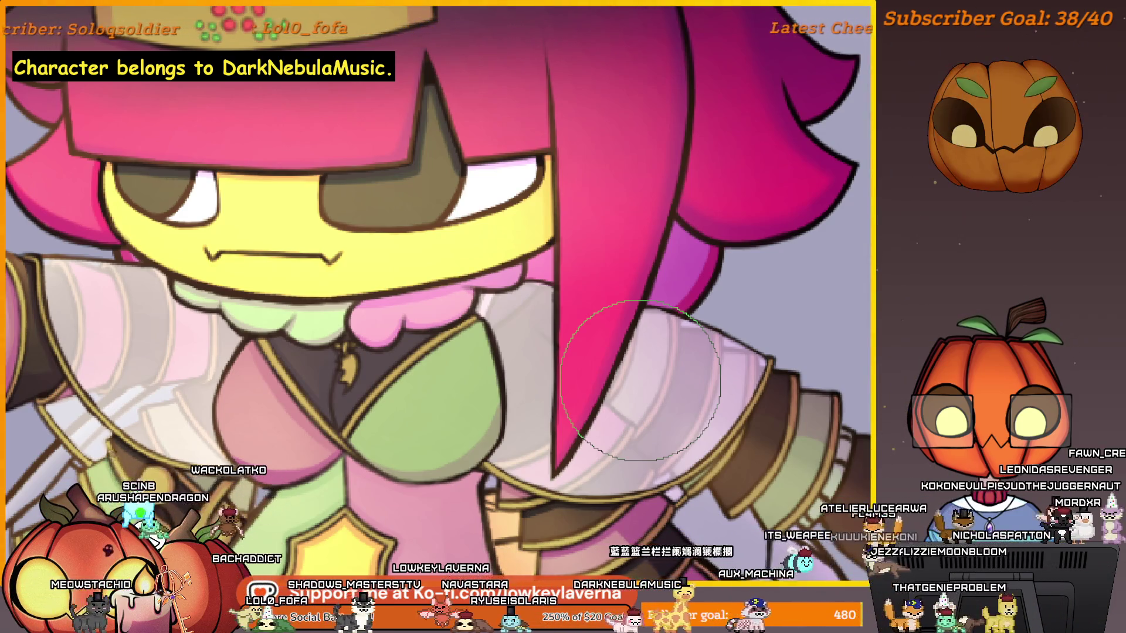
pyautogui.moveTo(672, 306)
pyautogui.mouseDown()
pyautogui.moveTo(720, 331)
pyautogui.moveTo(708, 369)
pyautogui.mouseUp()
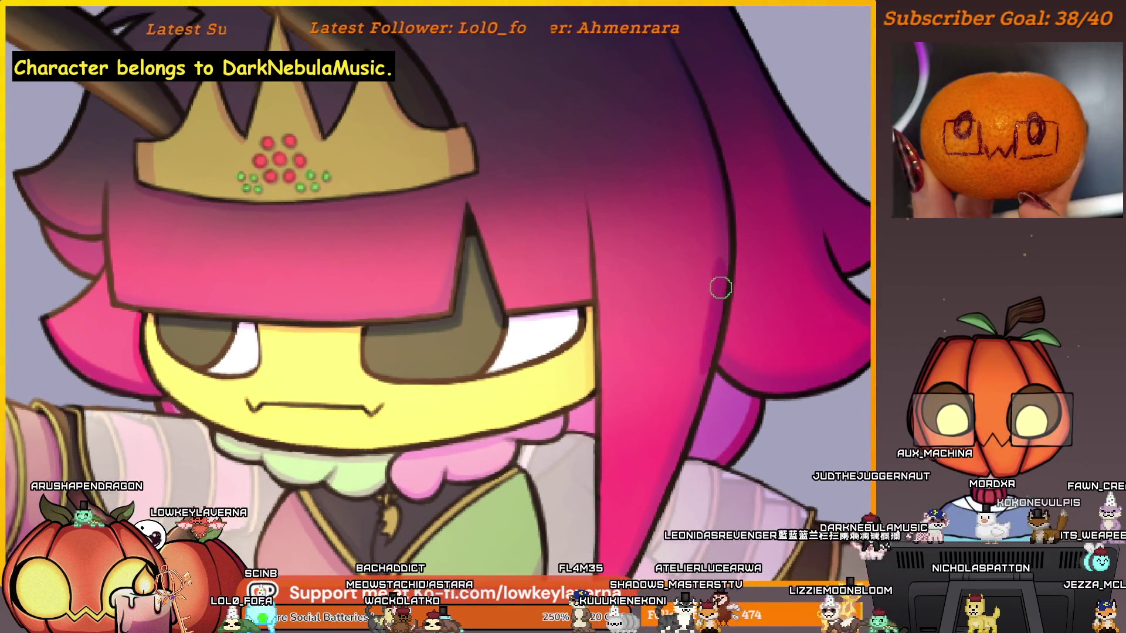
pyautogui.moveTo(721, 269); pyautogui.dragTo(733, 338)
pyautogui.moveTo(721, 216); pyautogui.dragTo(744, 272)
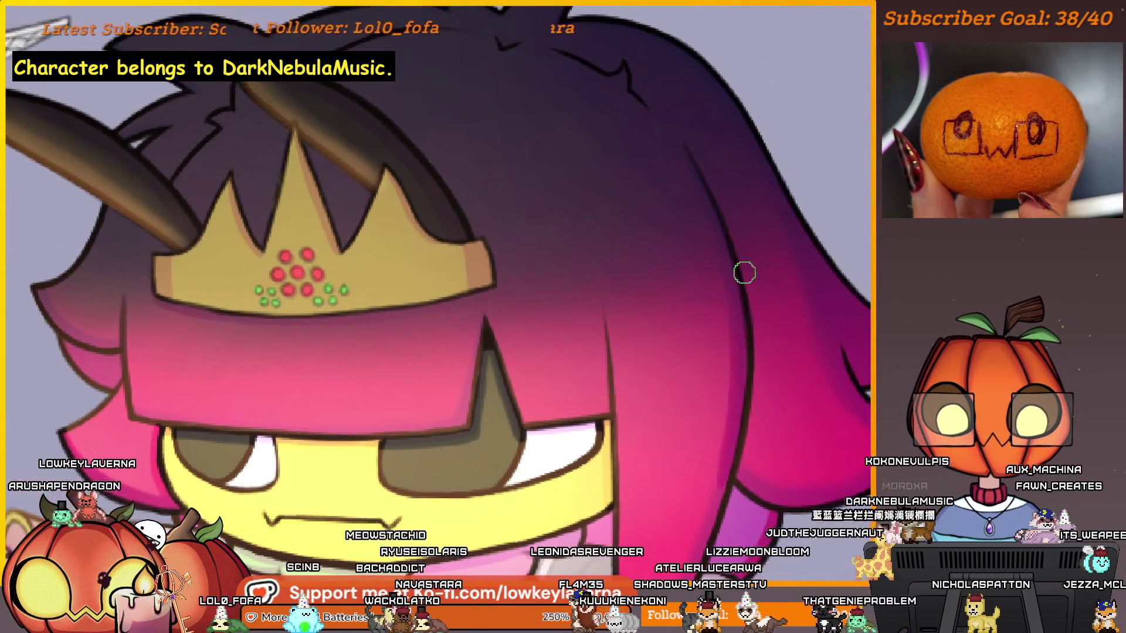
pyautogui.scroll(-3, 726, 217)
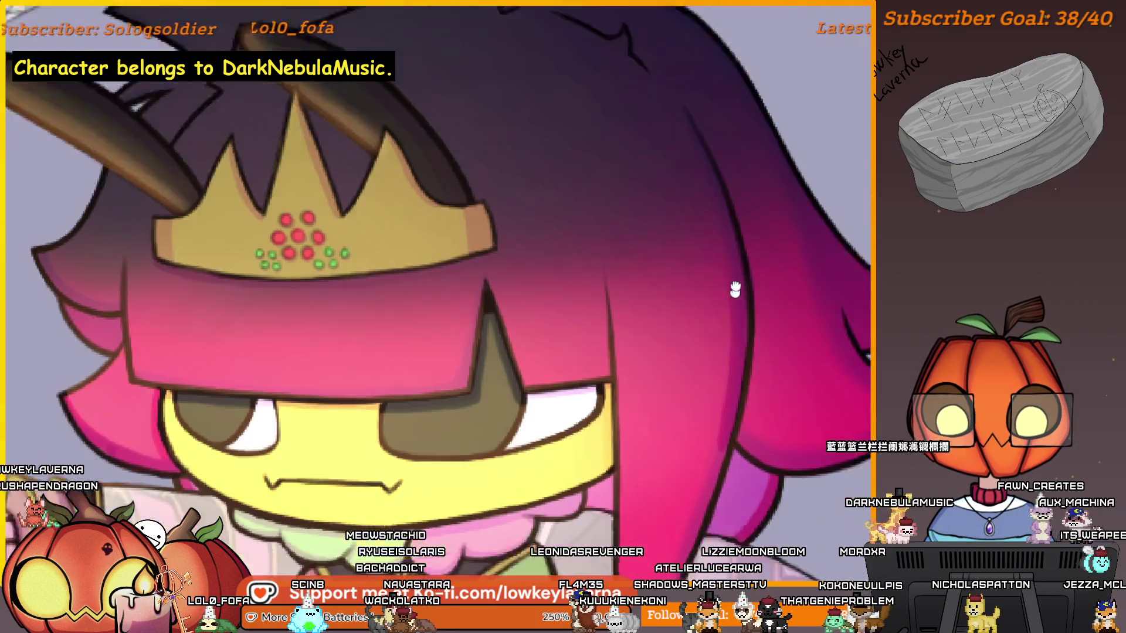
pyautogui.moveTo(732, 311)
pyautogui.mouseDown()
pyautogui.moveTo(759, 150)
pyautogui.moveTo(743, 126)
pyautogui.mouseUp()
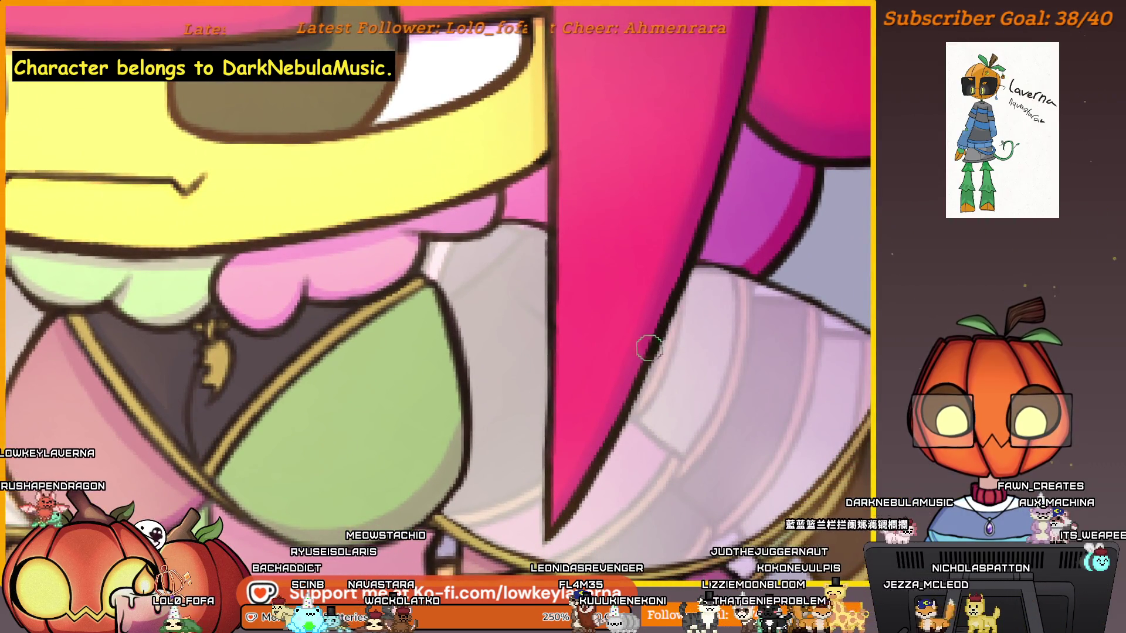
pyautogui.hscroll(-2, 704, 234)
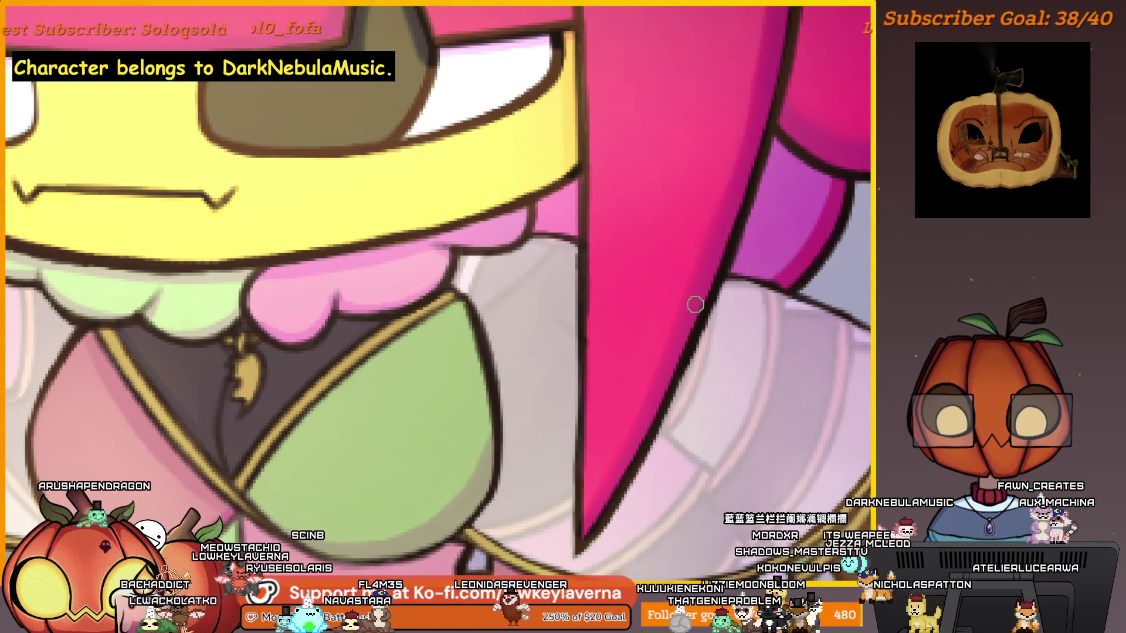
pyautogui.moveTo(768, 56); pyautogui.dragTo(693, 384)
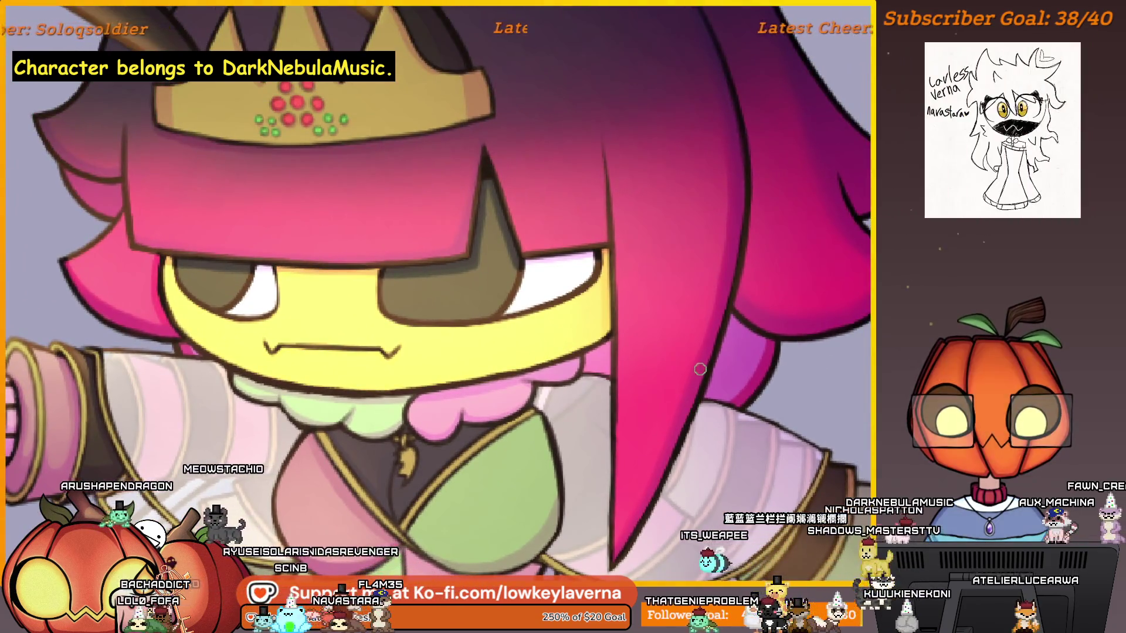
pyautogui.moveTo(759, 200); pyautogui.dragTo(732, 282)
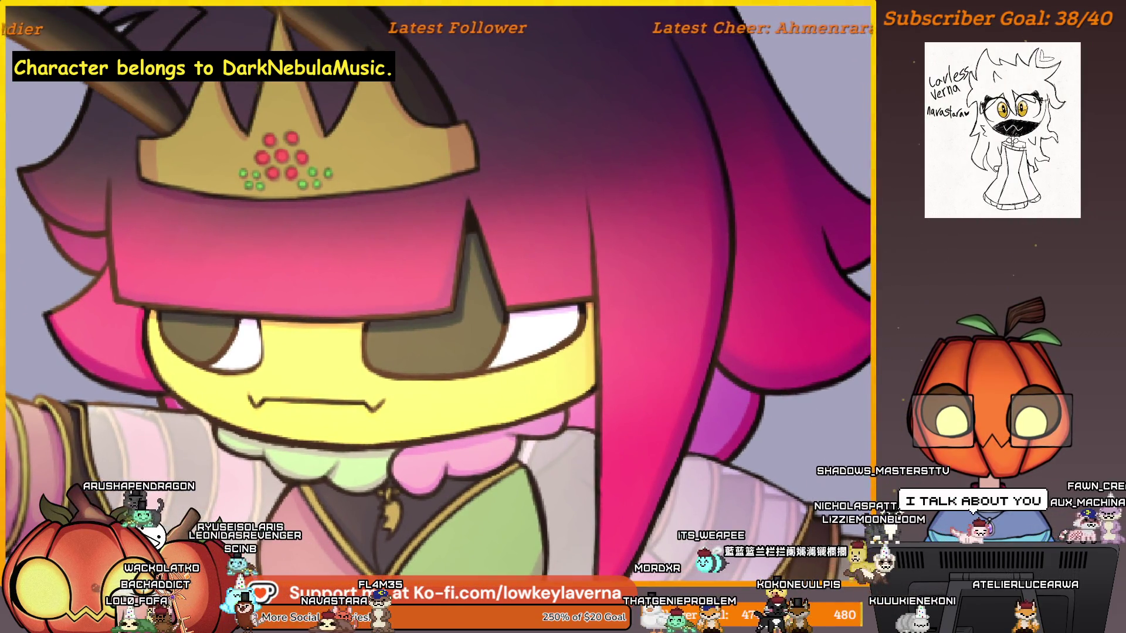
pyautogui.moveTo(717, 185); pyautogui.dragTo(733, 215)
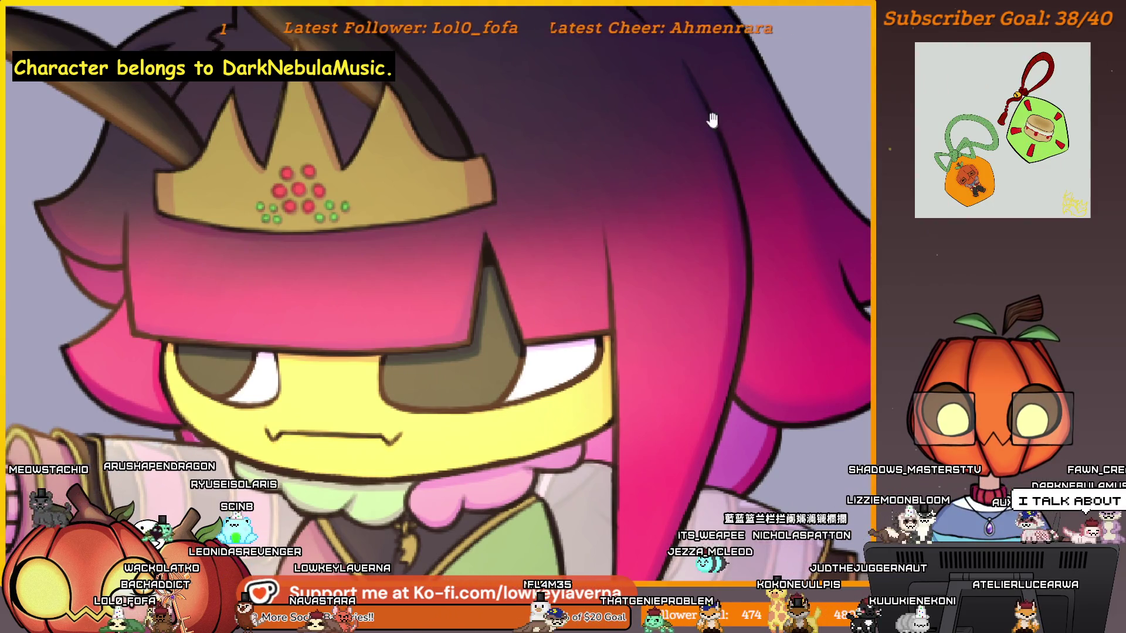
pyautogui.moveTo(683, 64); pyautogui.dragTo(693, 92)
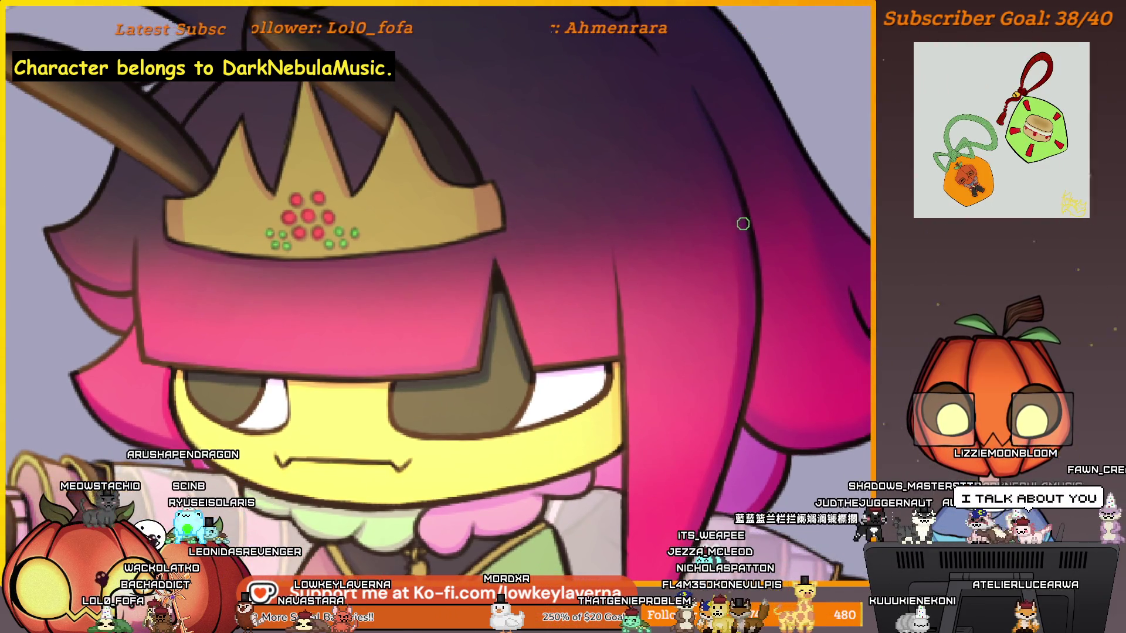
pyautogui.moveTo(744, 387); pyautogui.dragTo(748, 147)
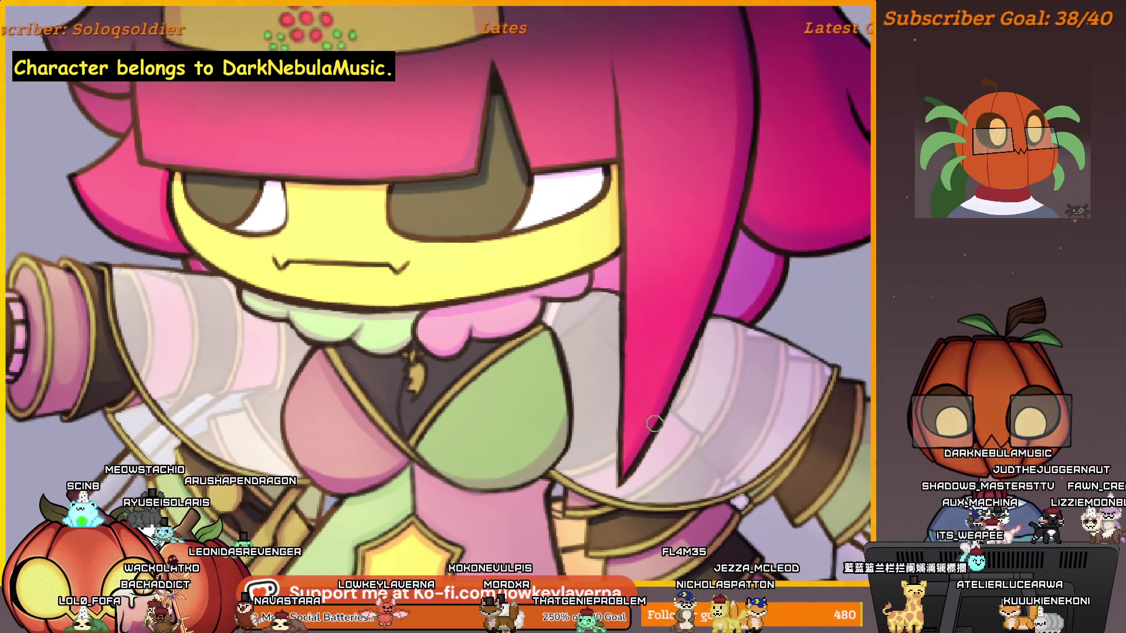
pyautogui.scroll(-2, 687, 340)
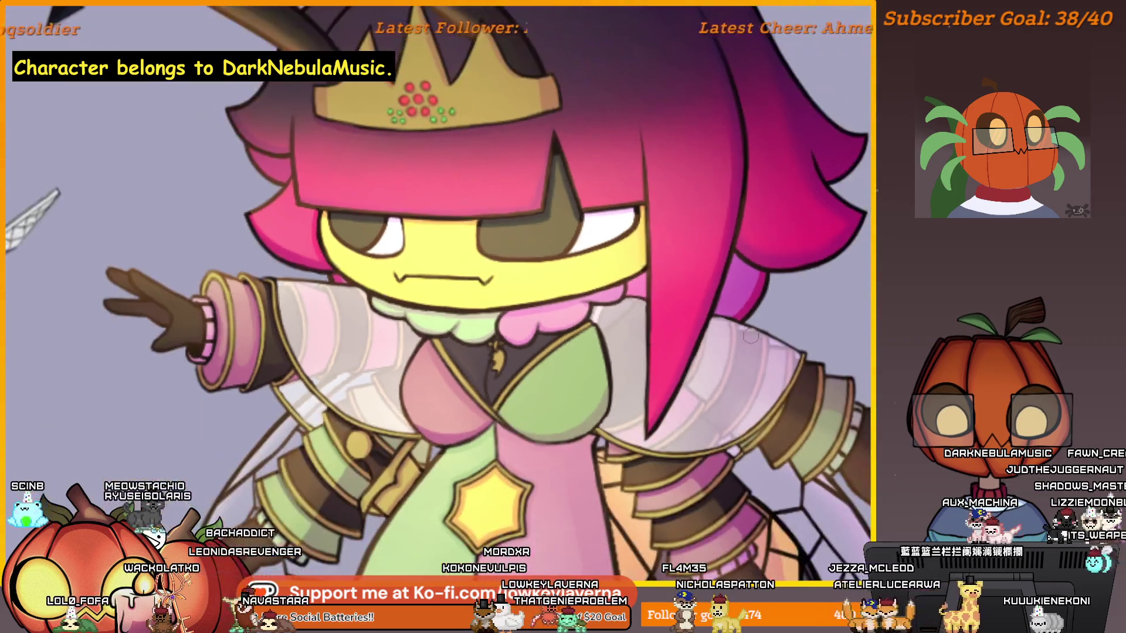
pyautogui.moveTo(687, 340); pyautogui.dragTo(684, 400)
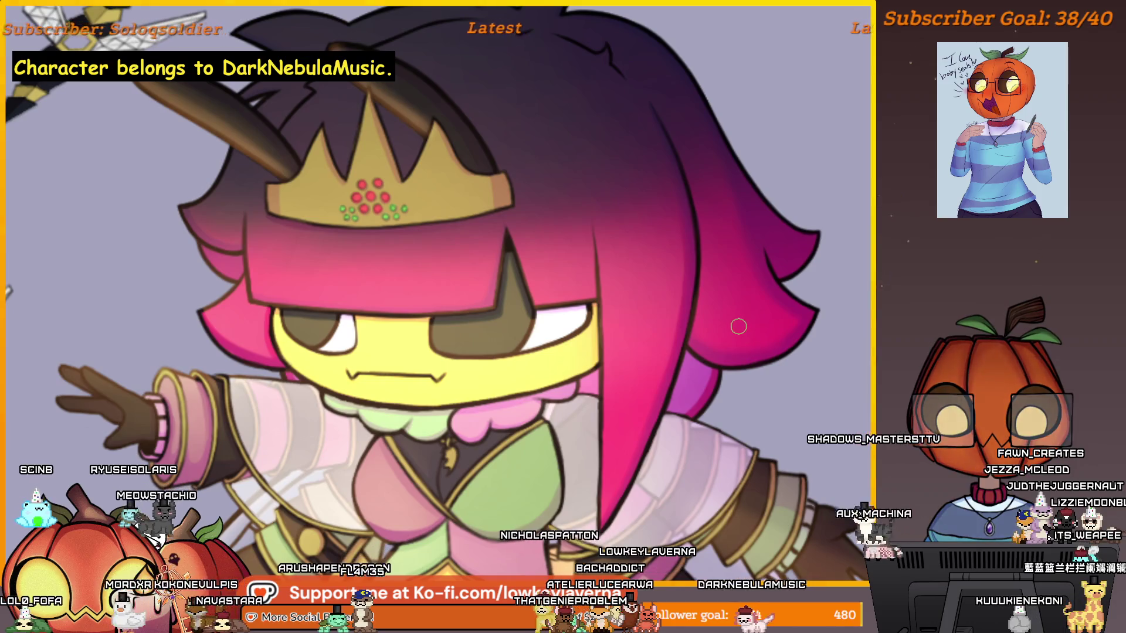
# Step: Inspect the crown and the nearby wasp up close
pyautogui.scroll(3, 738, 327)
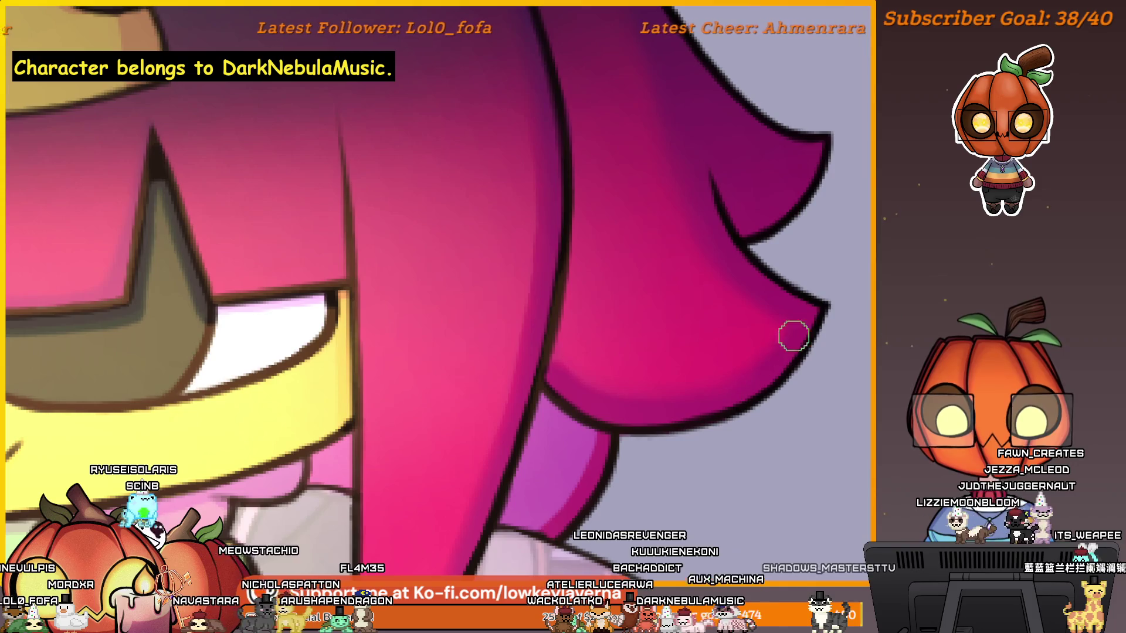
pyautogui.scroll(-2, 749, 397)
pyautogui.scroll(-2, 678, 262)
pyautogui.scroll(-2, 678, 262)
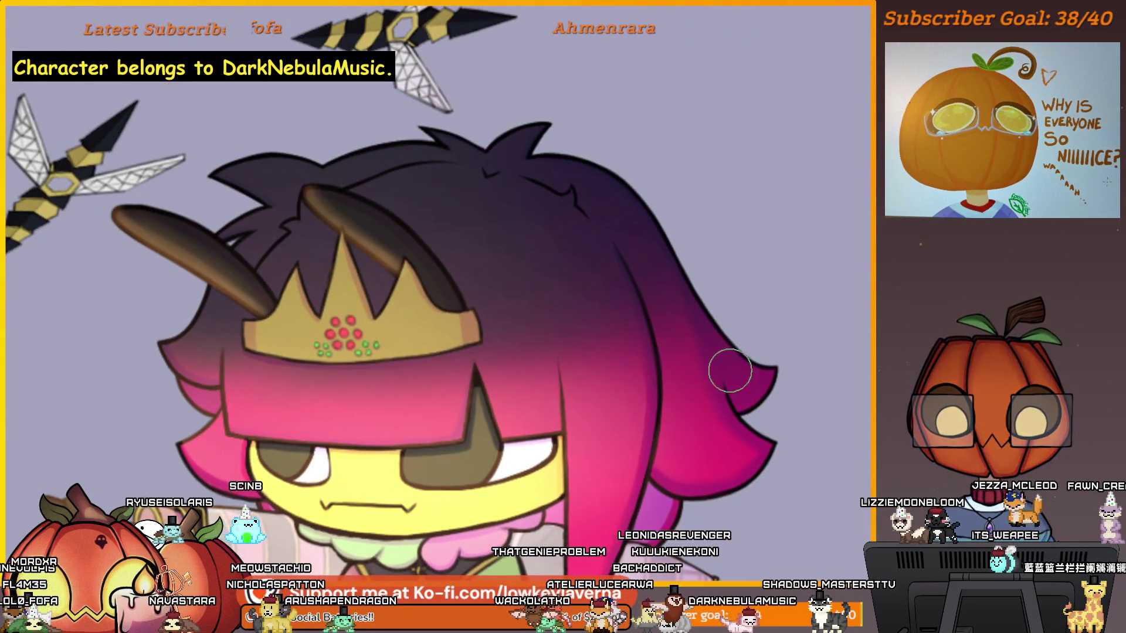
pyautogui.scroll(2, 728, 372)
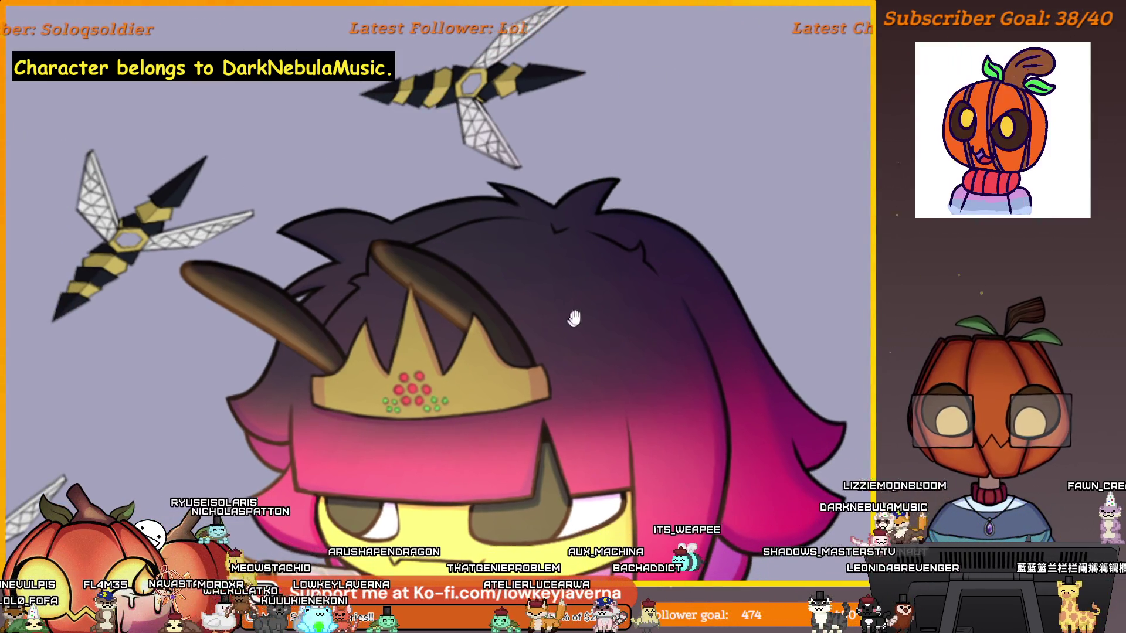
pyautogui.hscroll(-3, 594, 244)
pyautogui.scroll(2, 582, 246)
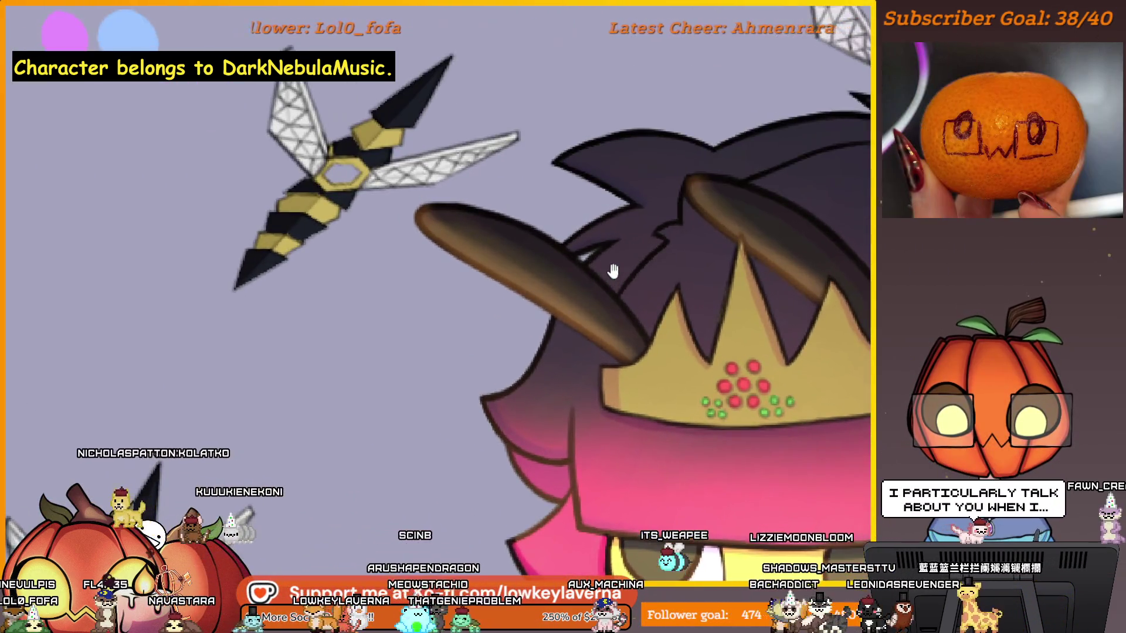
pyautogui.moveTo(612, 271); pyautogui.dragTo(701, 321)
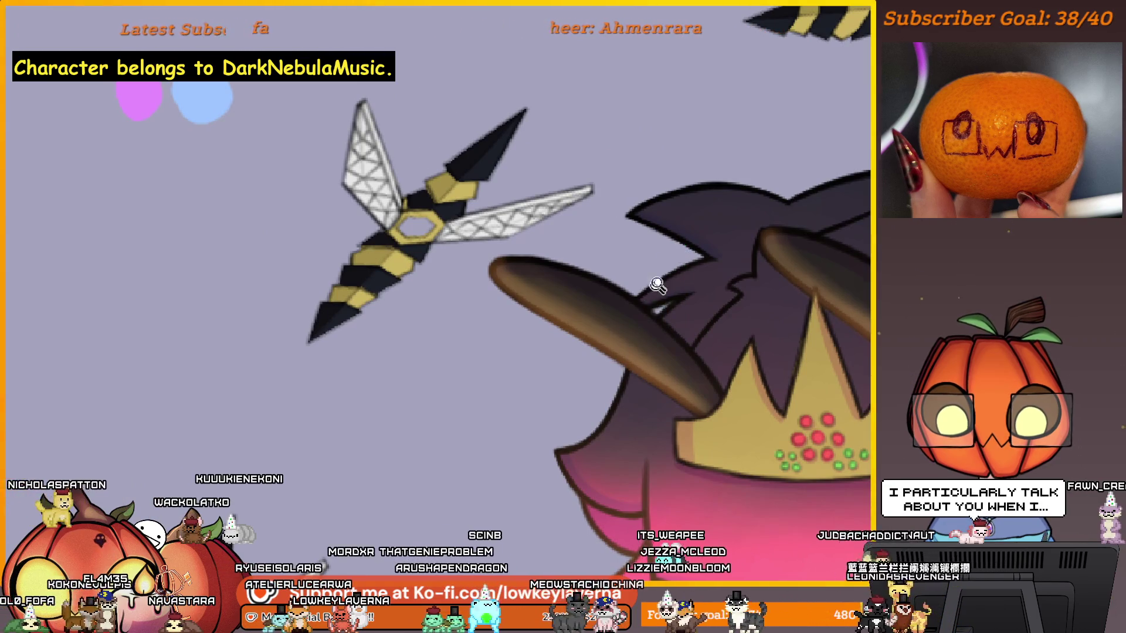
pyautogui.scroll(3, 667, 272)
pyautogui.moveTo(754, 258); pyautogui.dragTo(758, 284)
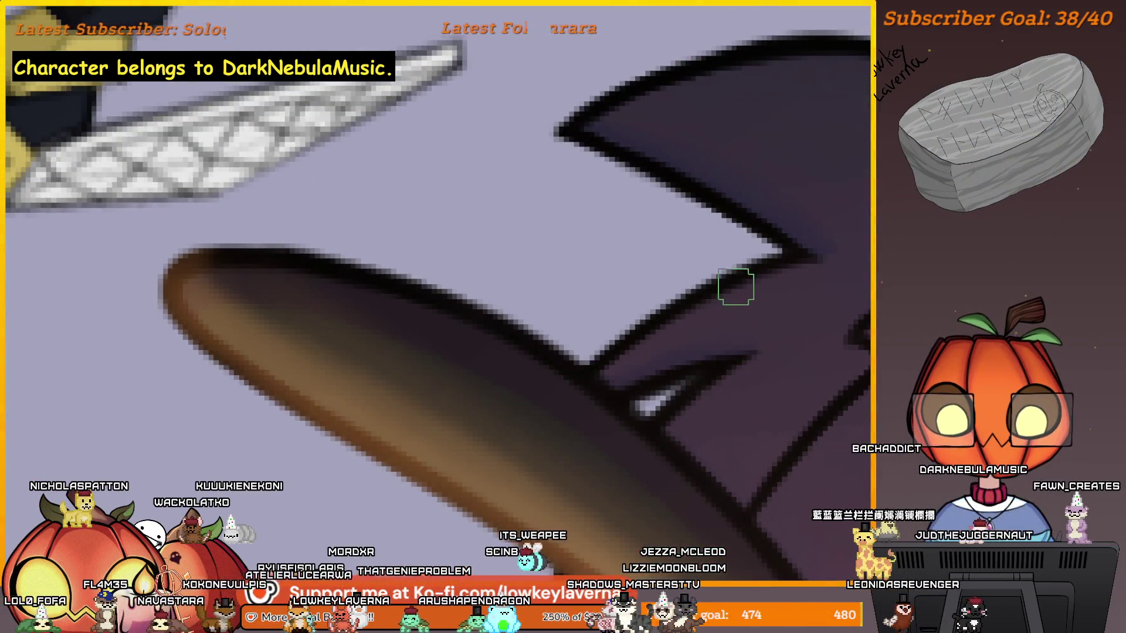
pyautogui.scroll(-2, 694, 311)
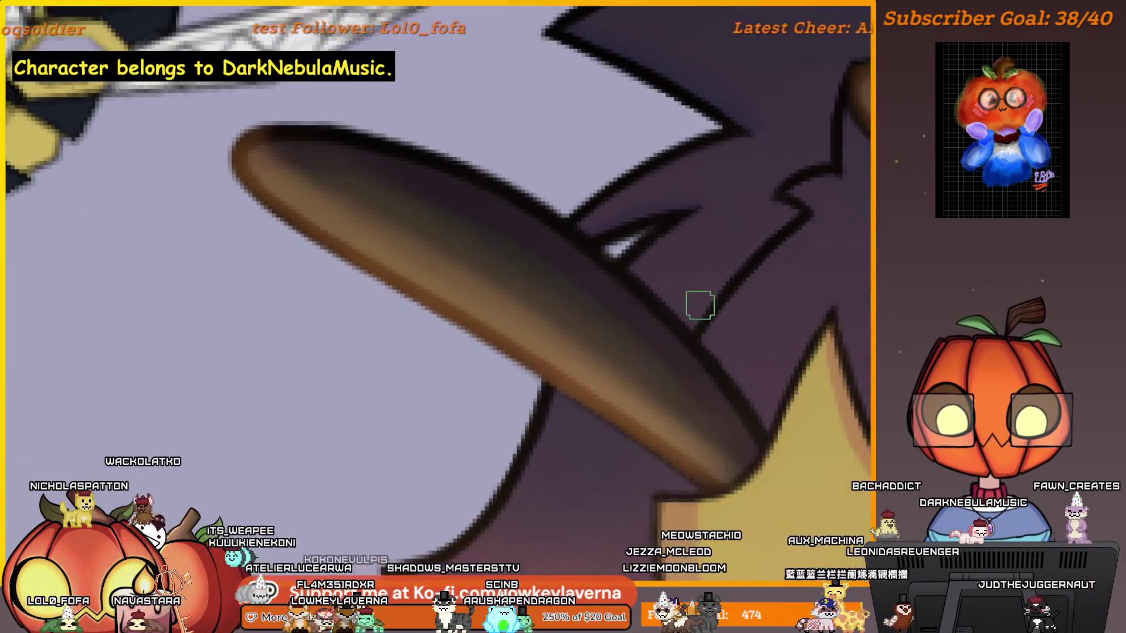
pyautogui.scroll(-3, 696, 301)
pyautogui.scroll(1, 733, 340)
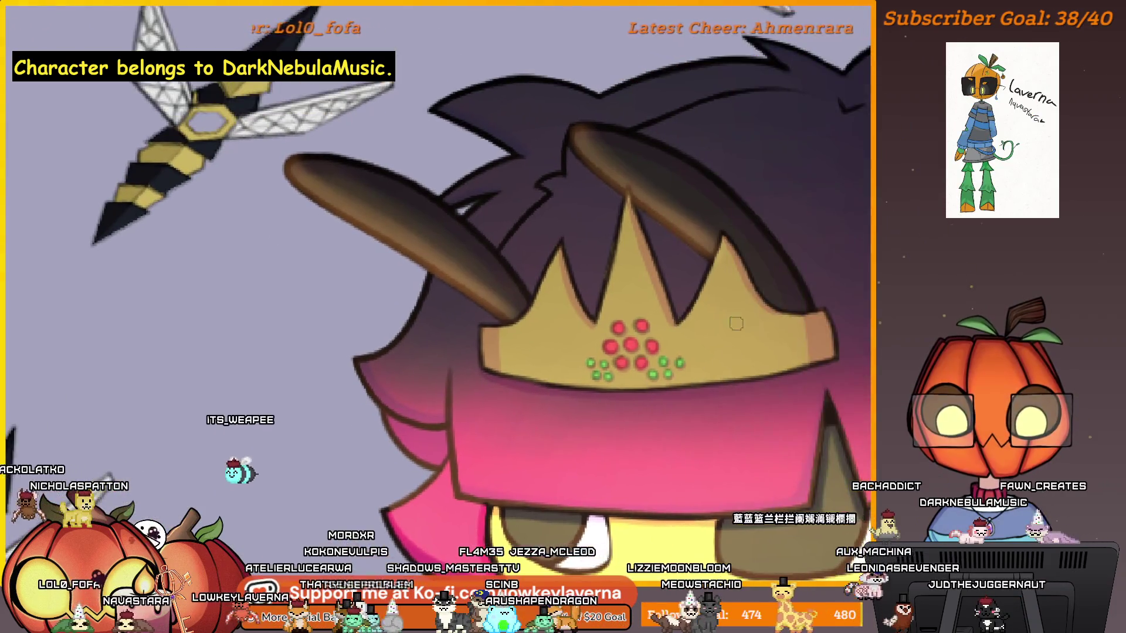
pyautogui.scroll(5, 654, 234)
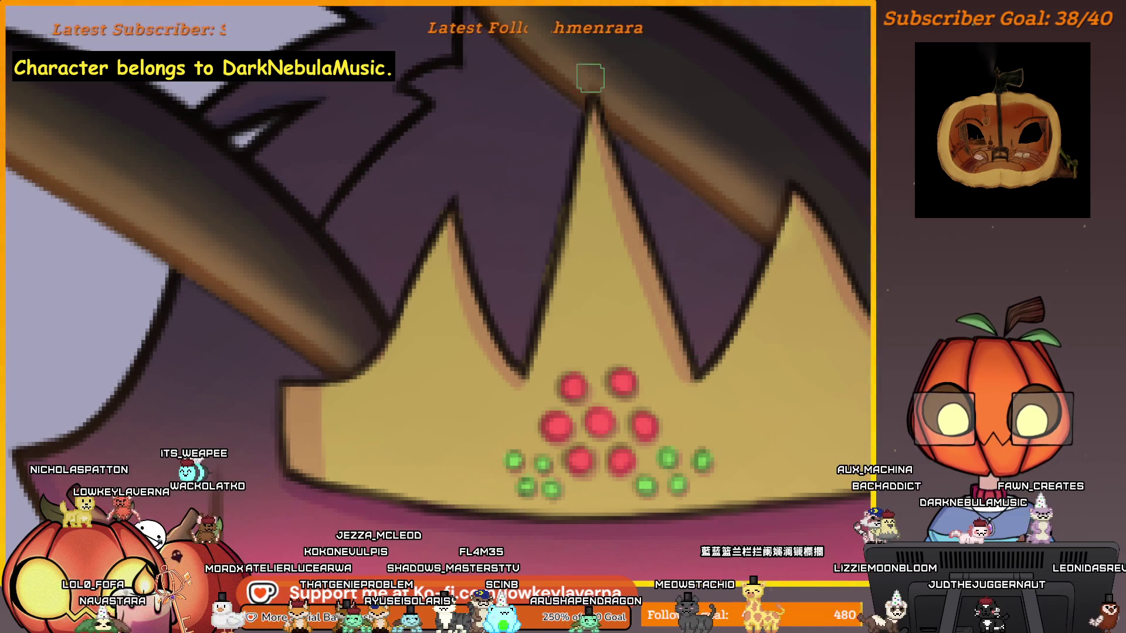
pyautogui.moveTo(532, 229); pyautogui.dragTo(593, 231)
pyautogui.moveTo(797, 338); pyautogui.dragTo(429, 364)
pyautogui.scroll(-1, 600, 367)
pyautogui.scroll(1, 718, 386)
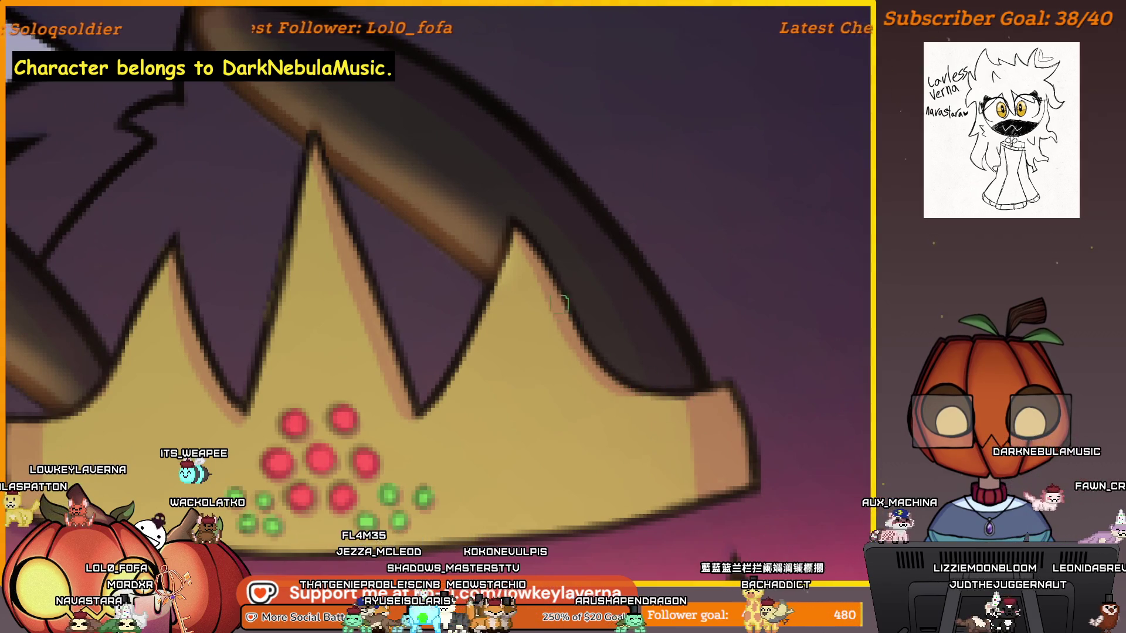
pyautogui.scroll(-3, 592, 221)
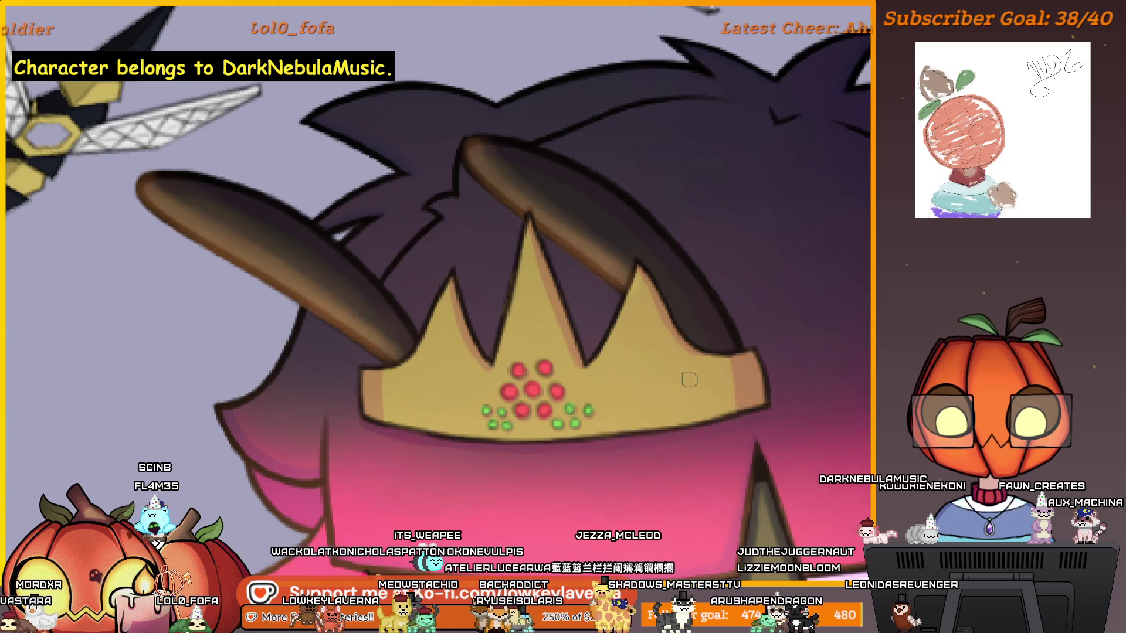
# Step: Review the whole body, dress and legs, then save the bee-queen artwork with Ctrl+S
pyautogui.scroll(-3, 703, 315)
pyautogui.moveTo(779, 422)
pyautogui.mouseDown()
pyautogui.moveTo(749, 337)
pyautogui.moveTo(776, 291)
pyautogui.mouseUp()
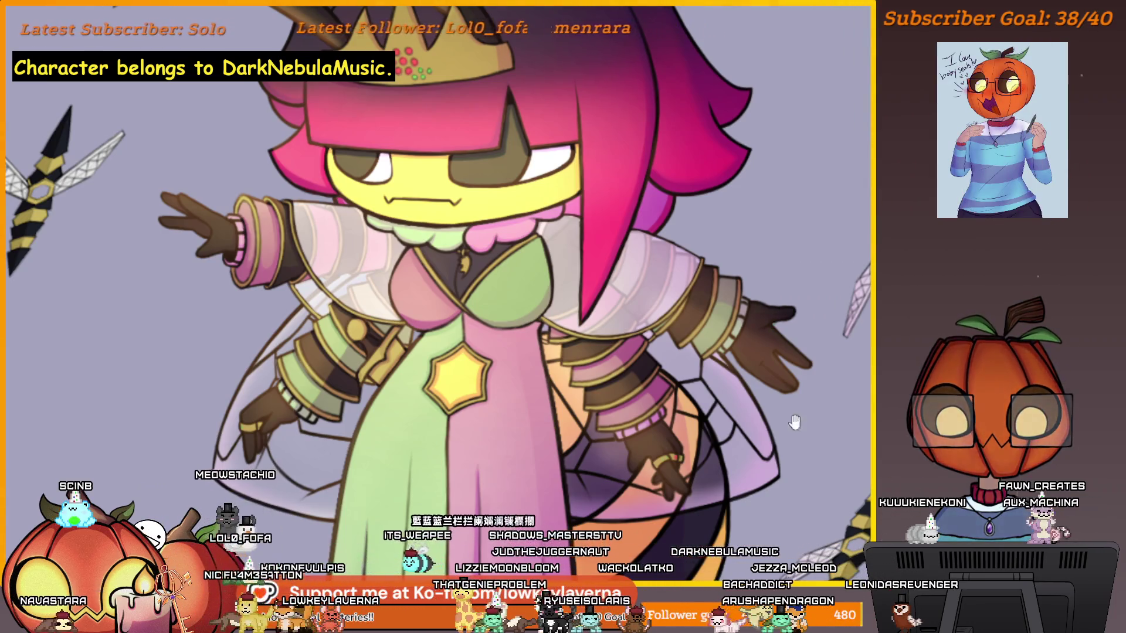
pyautogui.scroll(-2, 791, 430)
pyautogui.moveTo(791, 429); pyautogui.dragTo(782, 347)
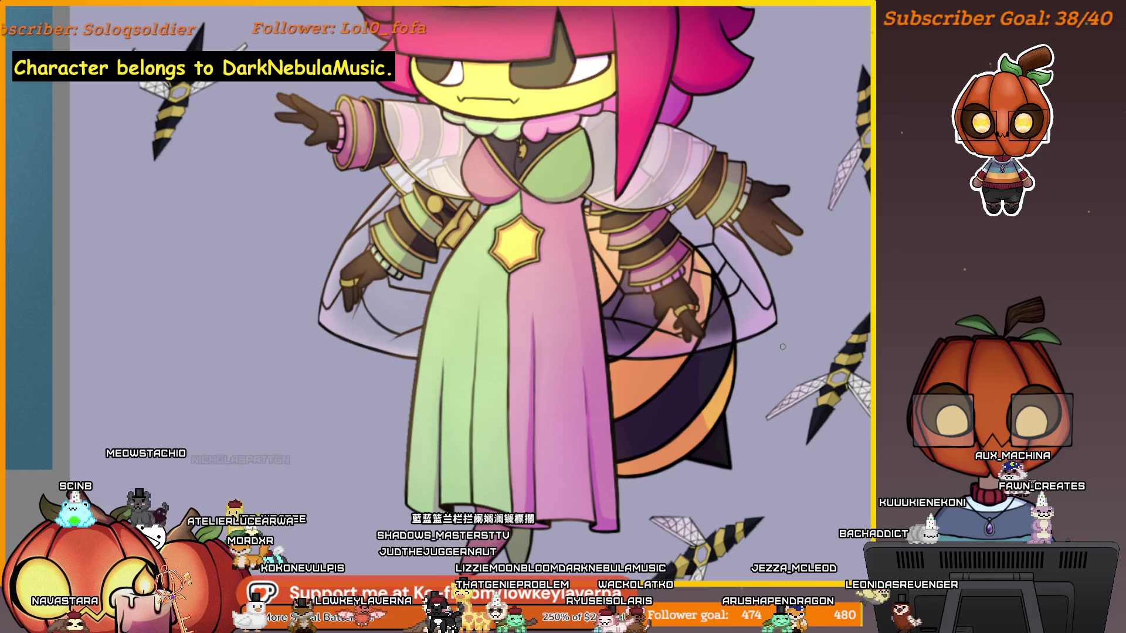
pyautogui.scroll(5, 782, 346)
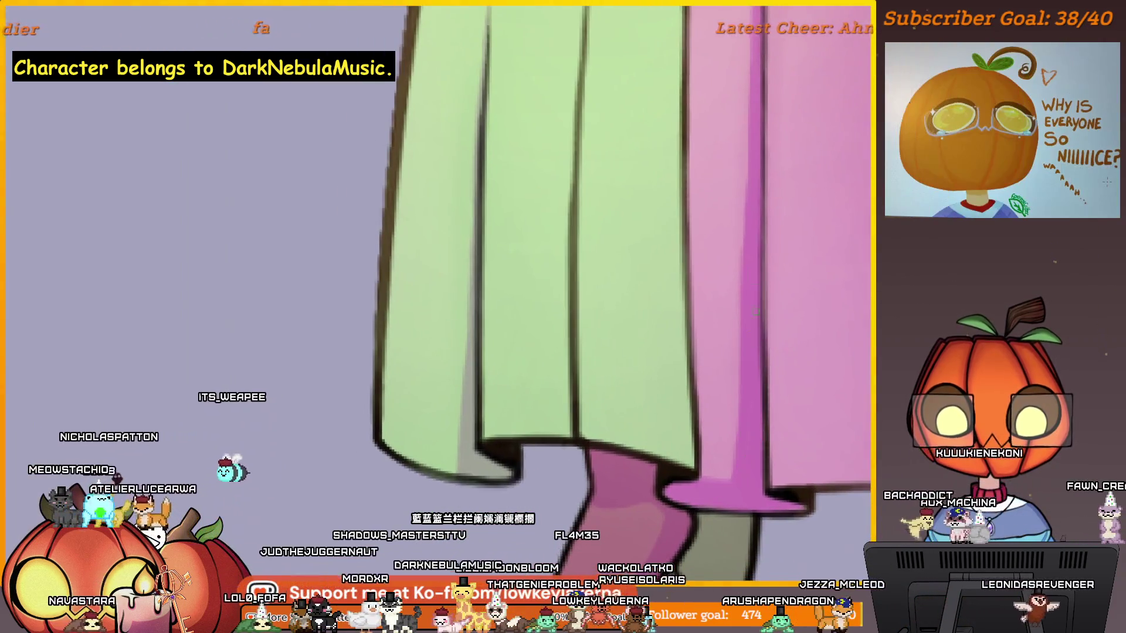
pyautogui.moveTo(756, 312)
pyautogui.mouseDown()
pyautogui.moveTo(740, 459)
pyautogui.moveTo(711, 395)
pyautogui.moveTo(702, 329)
pyautogui.mouseUp()
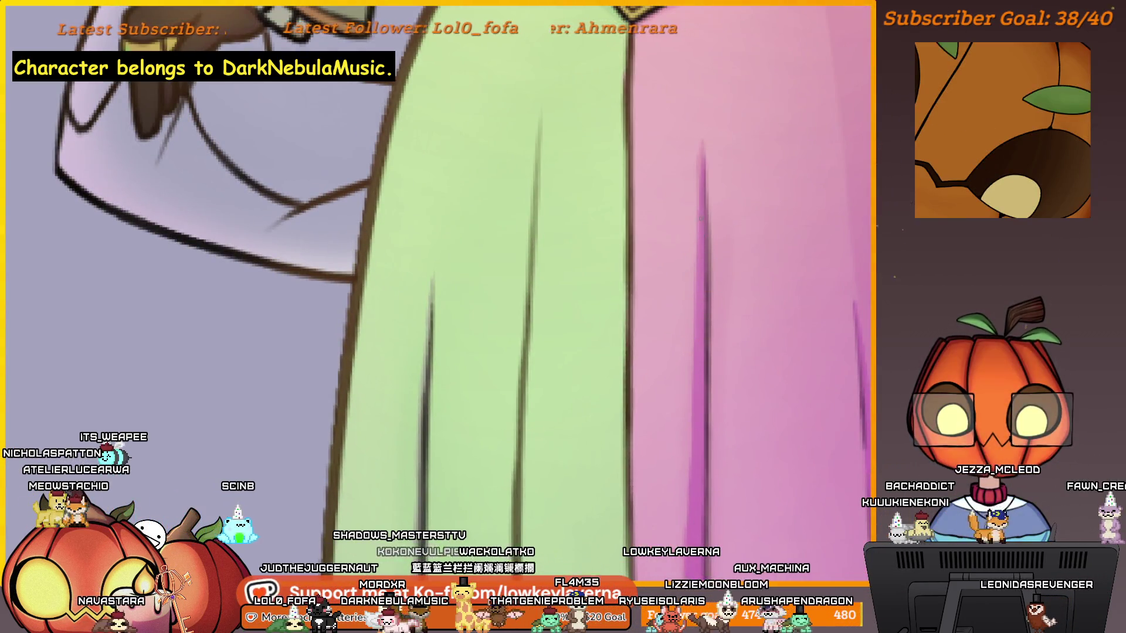
pyautogui.scroll(-3, 724, 354)
pyautogui.scroll(3, 689, 241)
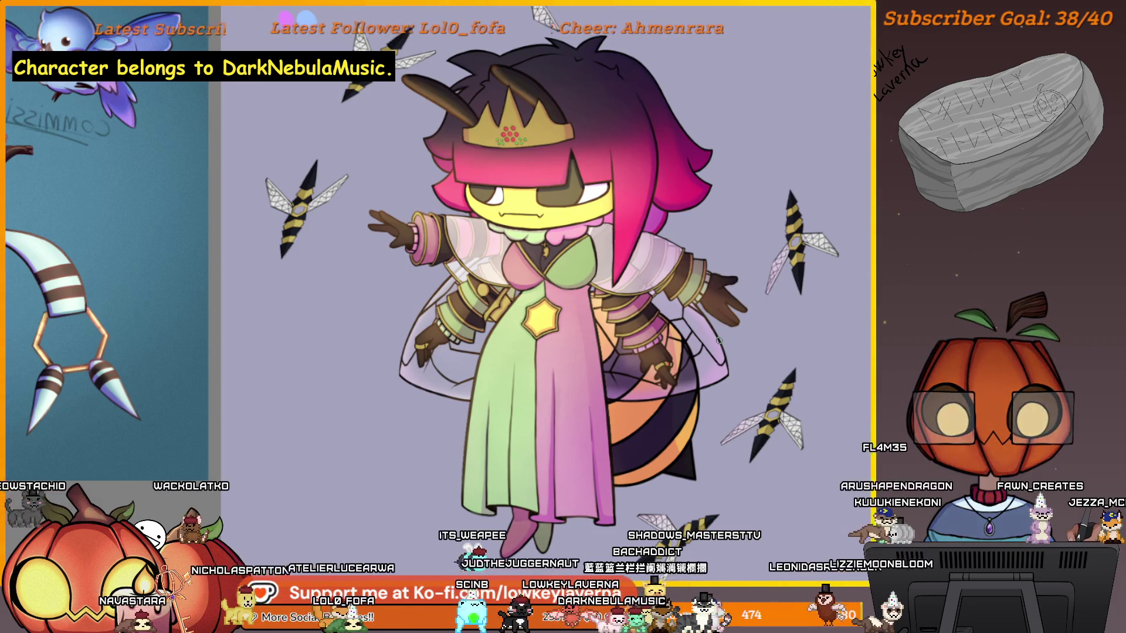
pyautogui.hotkey('ctrl', 's')
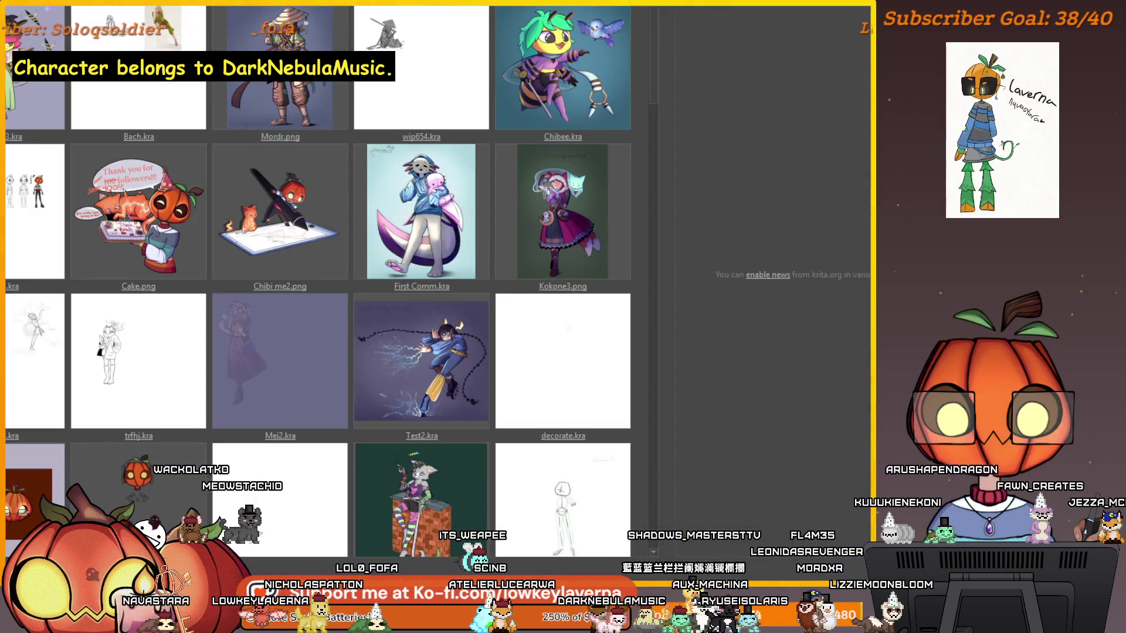
# Step: Open Mordr.png from the recent files, then centre it and zoom out slightly
pyautogui.click(319, 39)
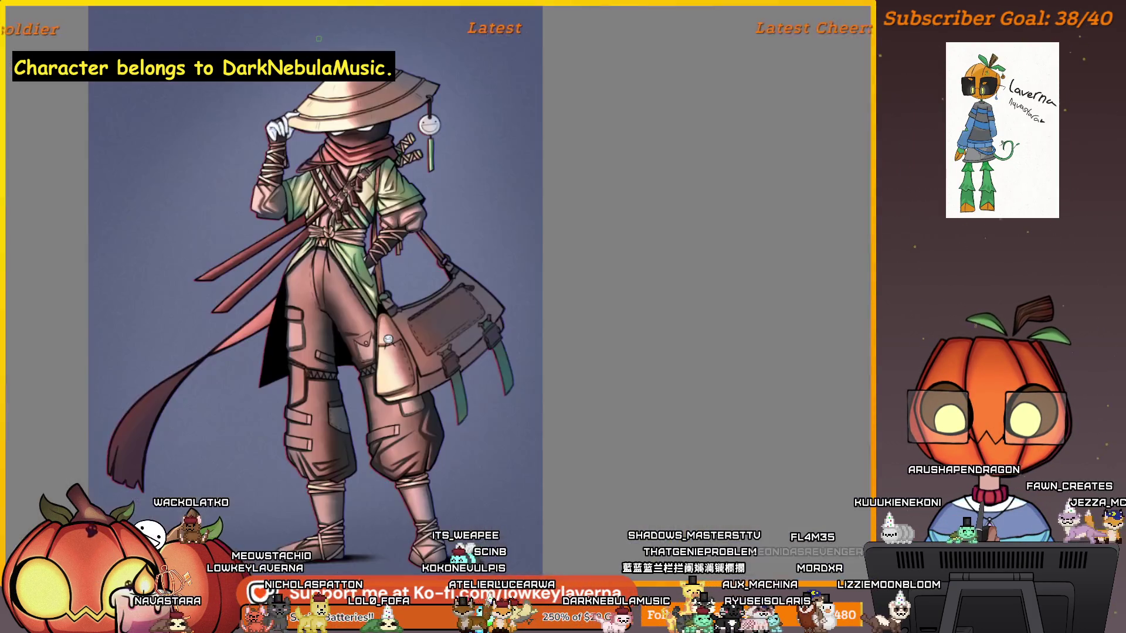
pyautogui.moveTo(595, 420); pyautogui.dragTo(683, 403)
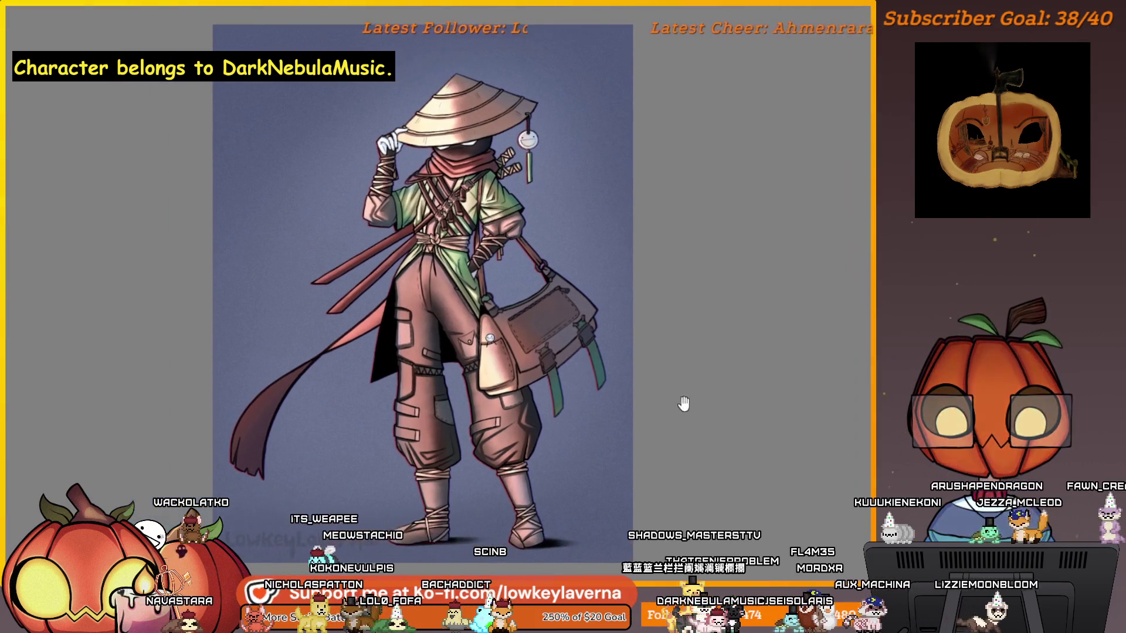
pyautogui.moveTo(627, 493); pyautogui.dragTo(641, 470)
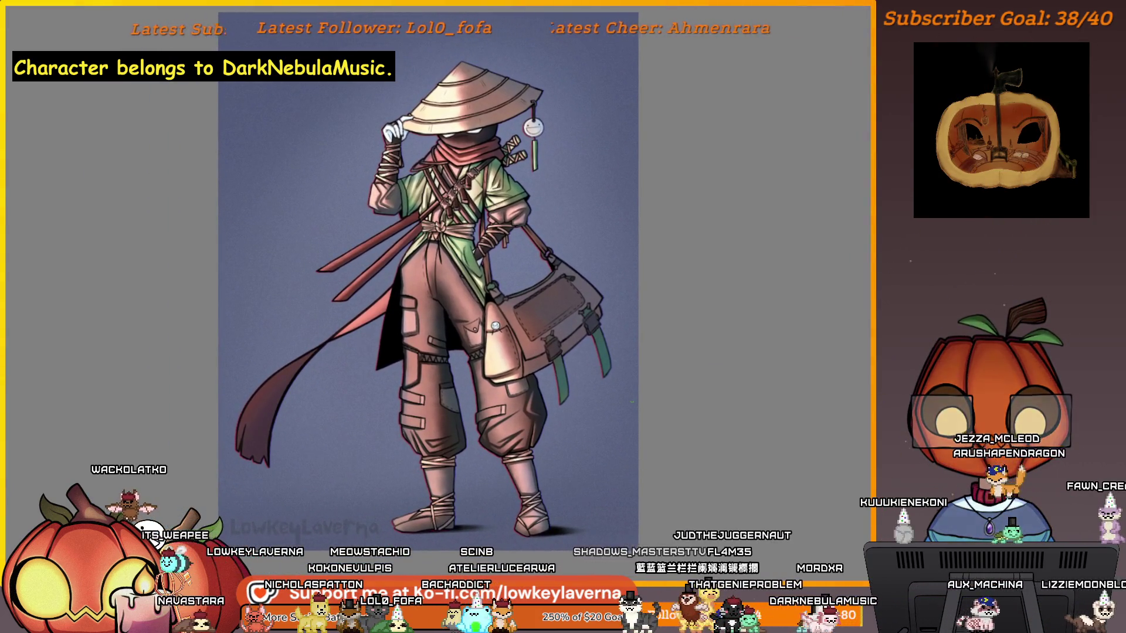
pyautogui.moveTo(716, 169); pyautogui.dragTo(717, 171)
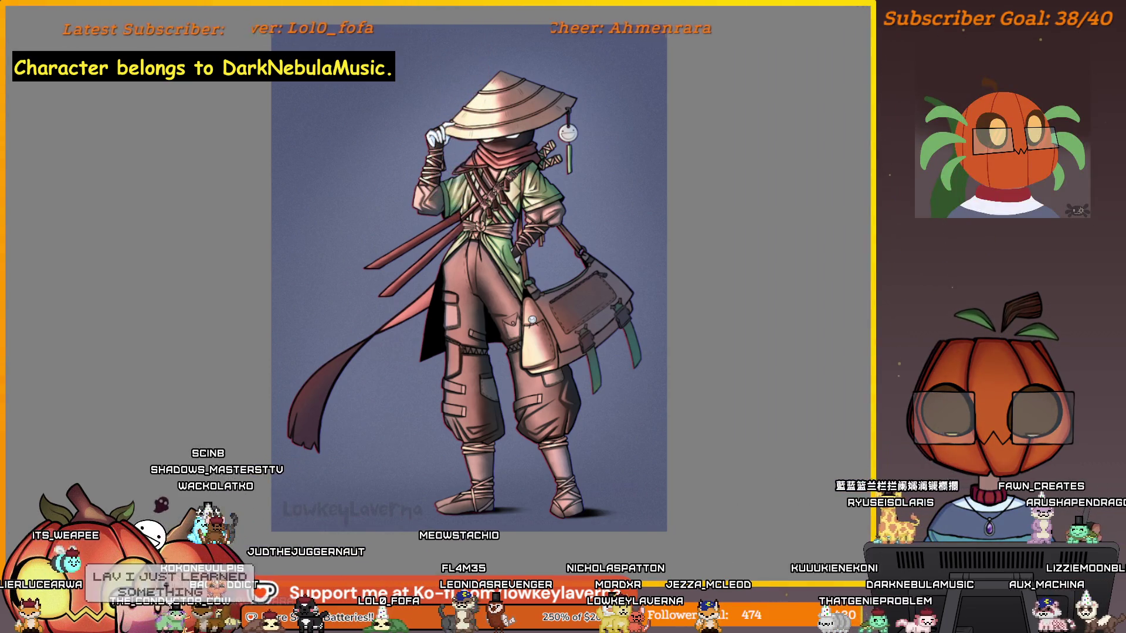
# Step: Close the Mordr.png image with Ctrl+W
pyautogui.hotkey('ctrl', 'w')
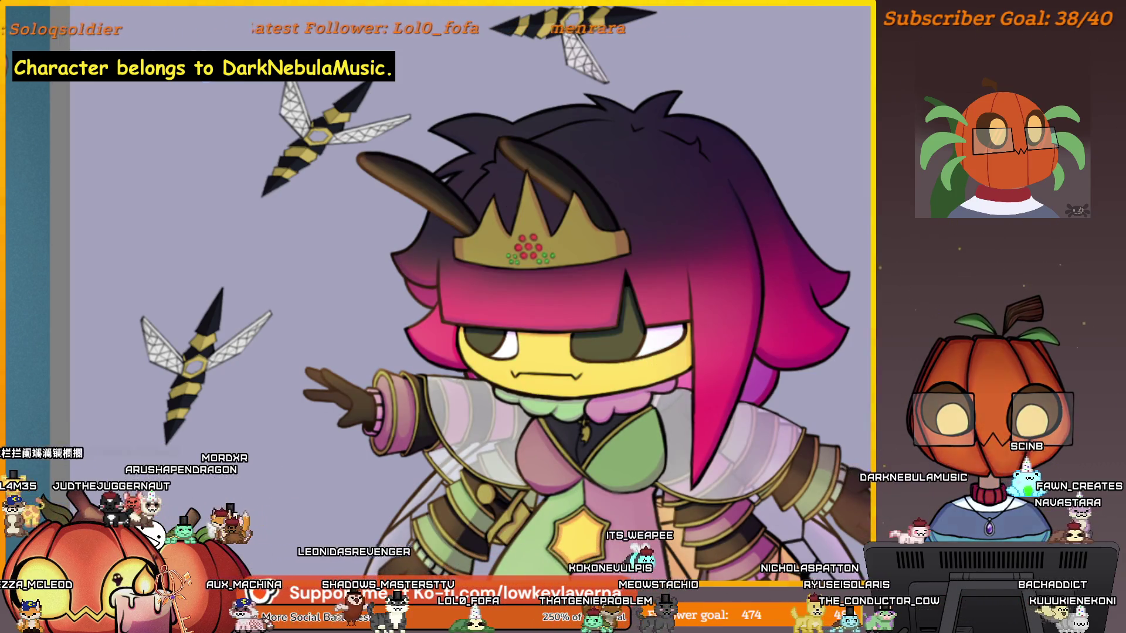
pyautogui.scroll(-2, 716, 282)
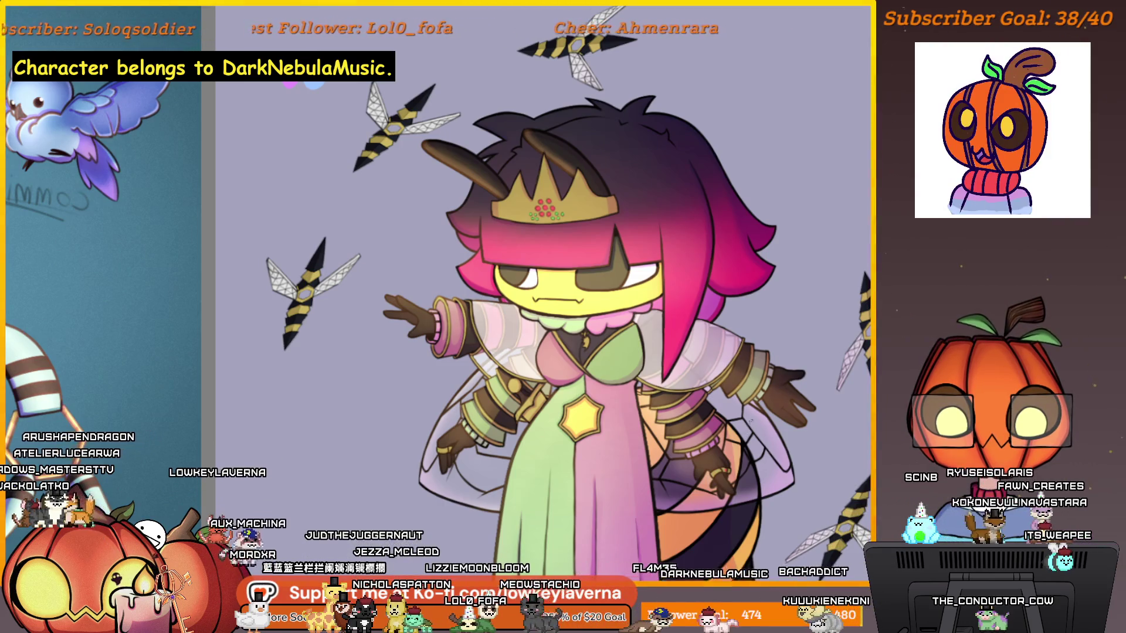
pyautogui.hotkey('alt', 'f')
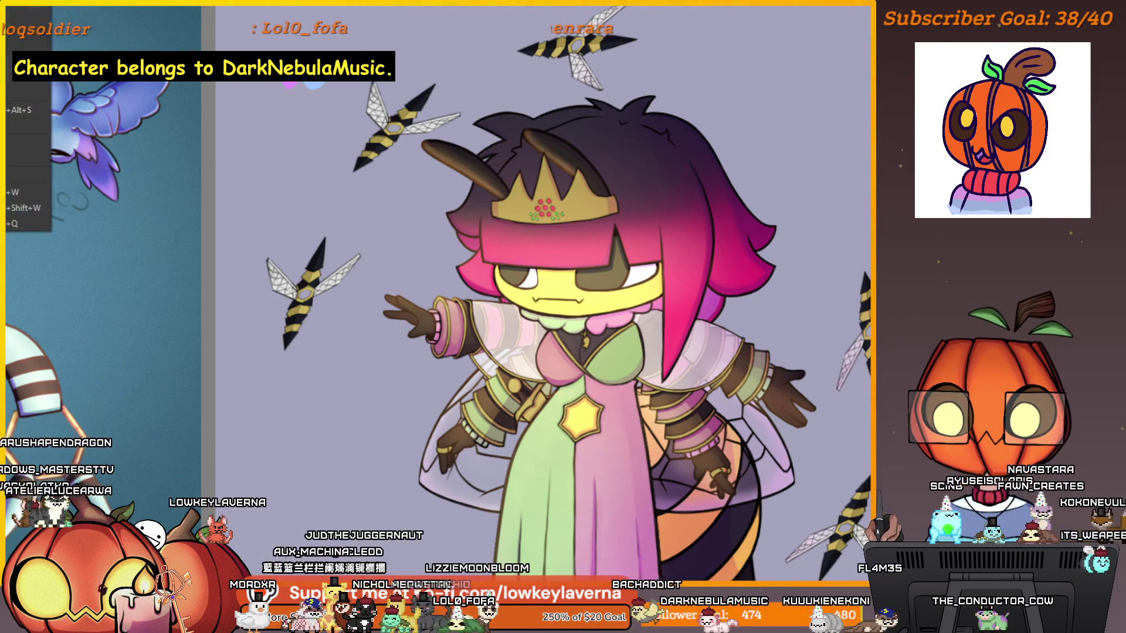